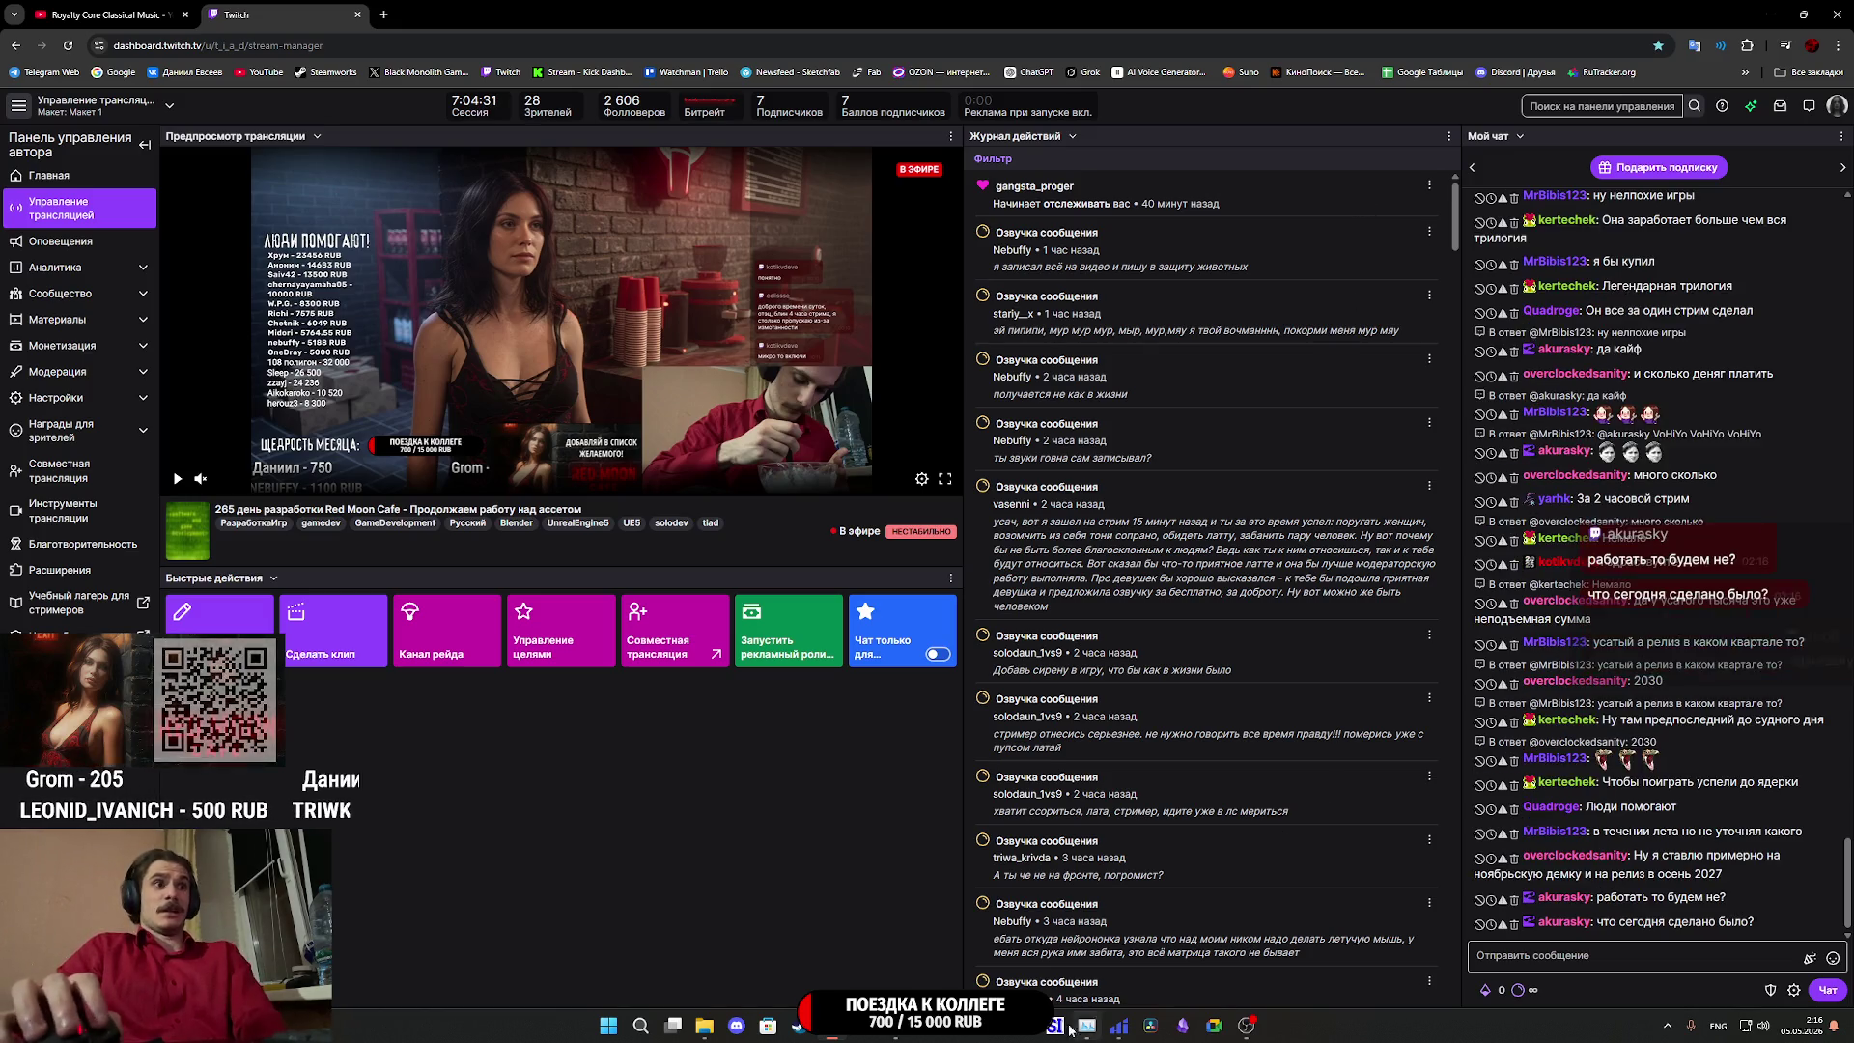
Switch from the Twitch dashboard to the Unreal editor showing ThirdPersonExampleMap.
left_click(925, 1035)
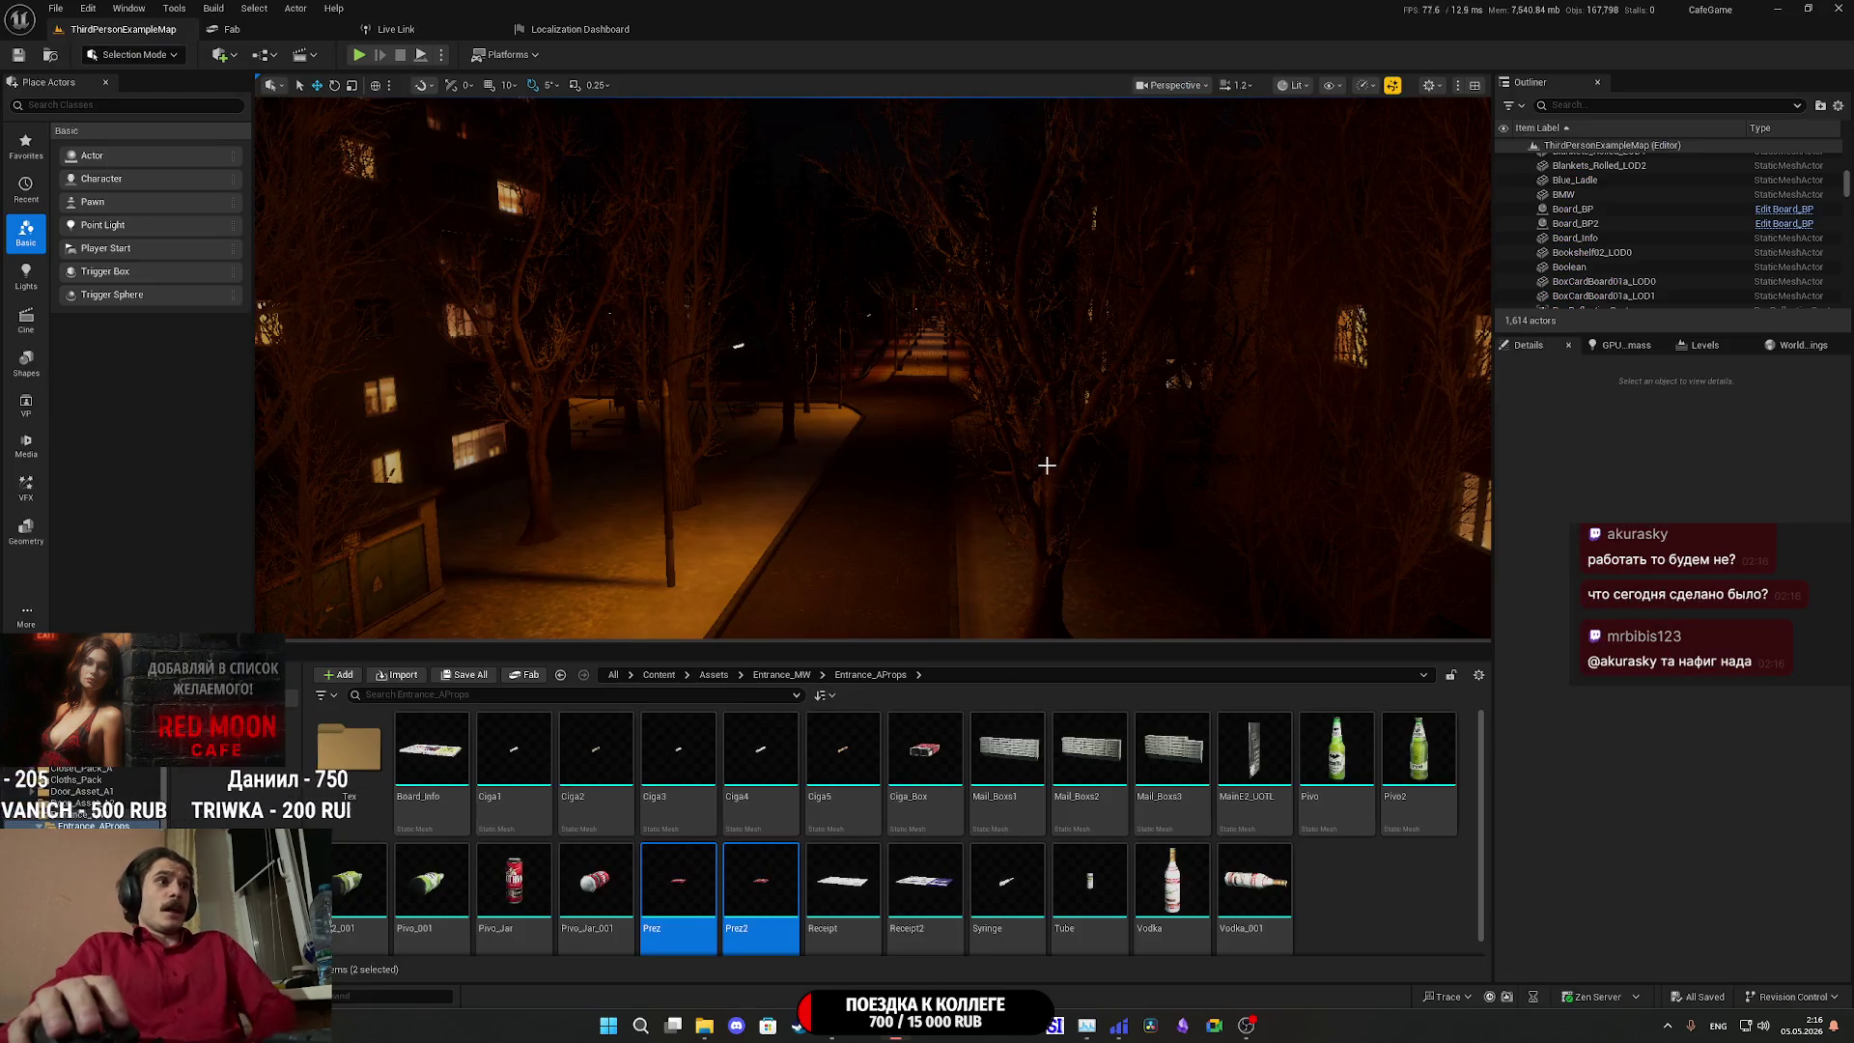
Fly down the corridor past the floor receipt and dark doorway to the poster wall outside.
key("w")
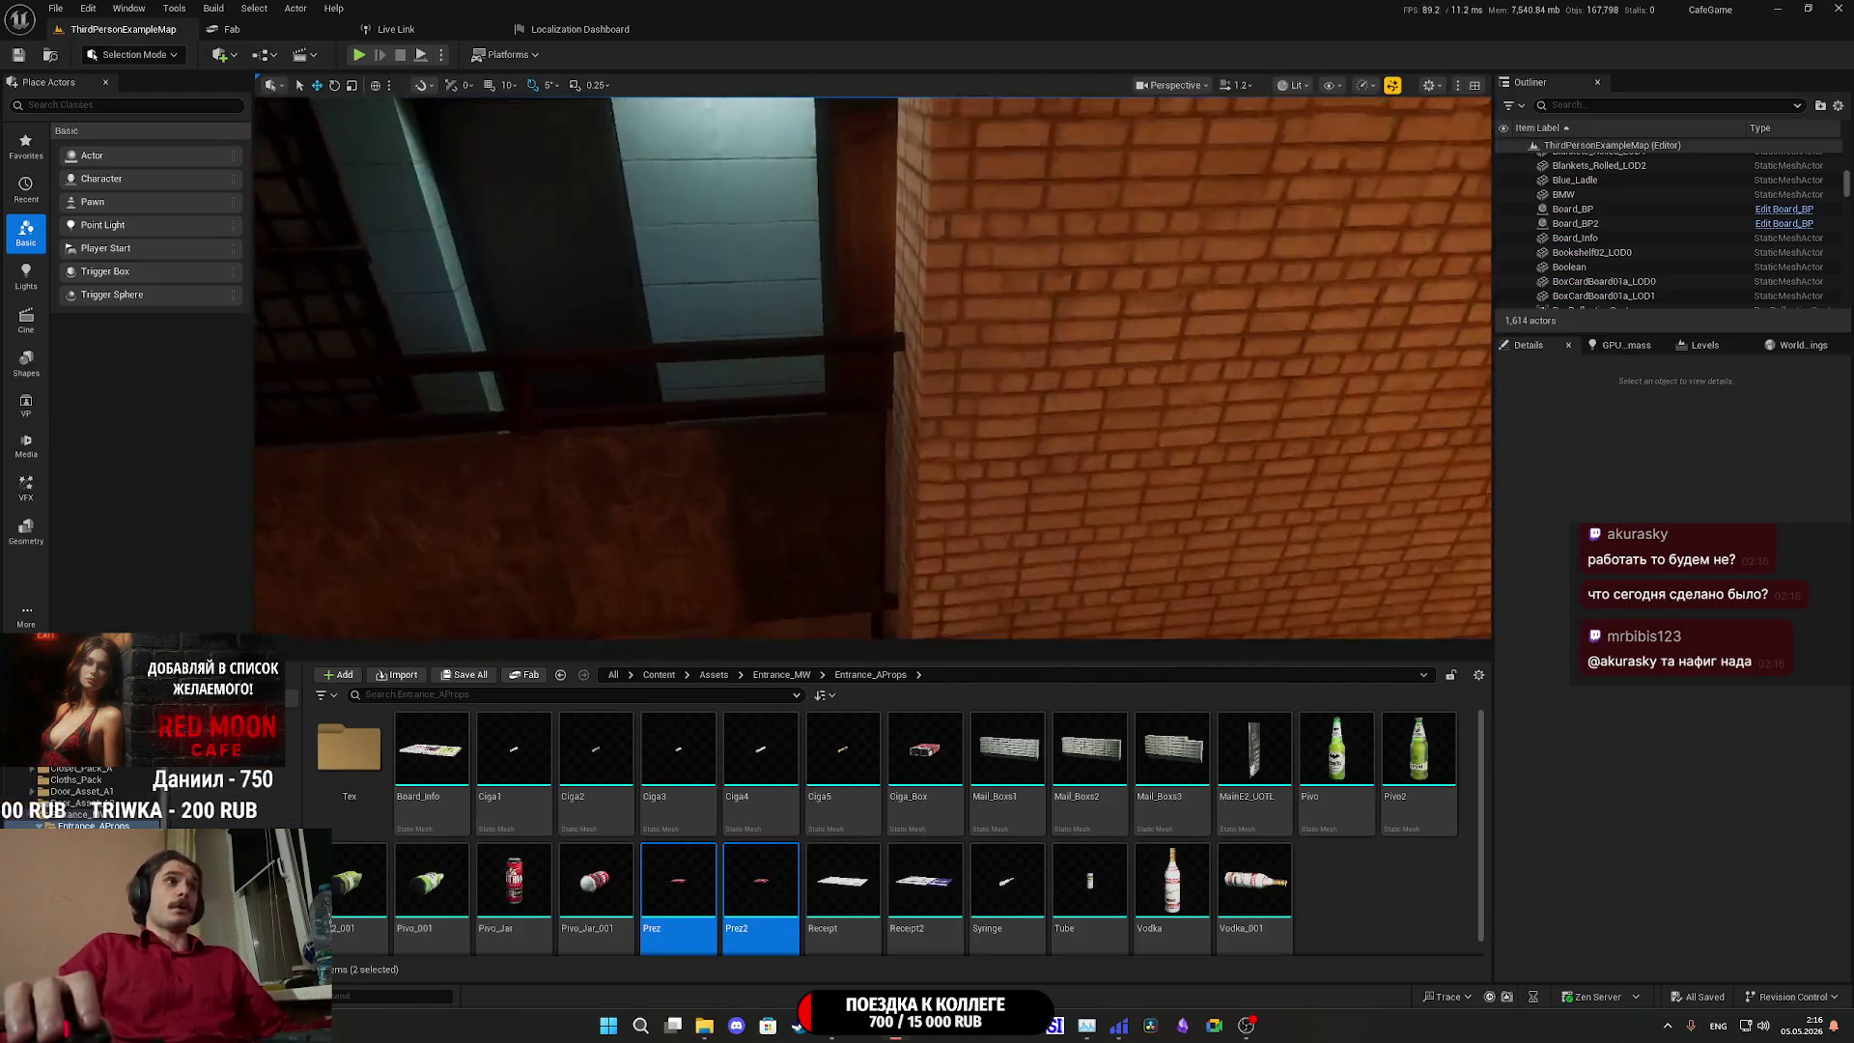
key("s")
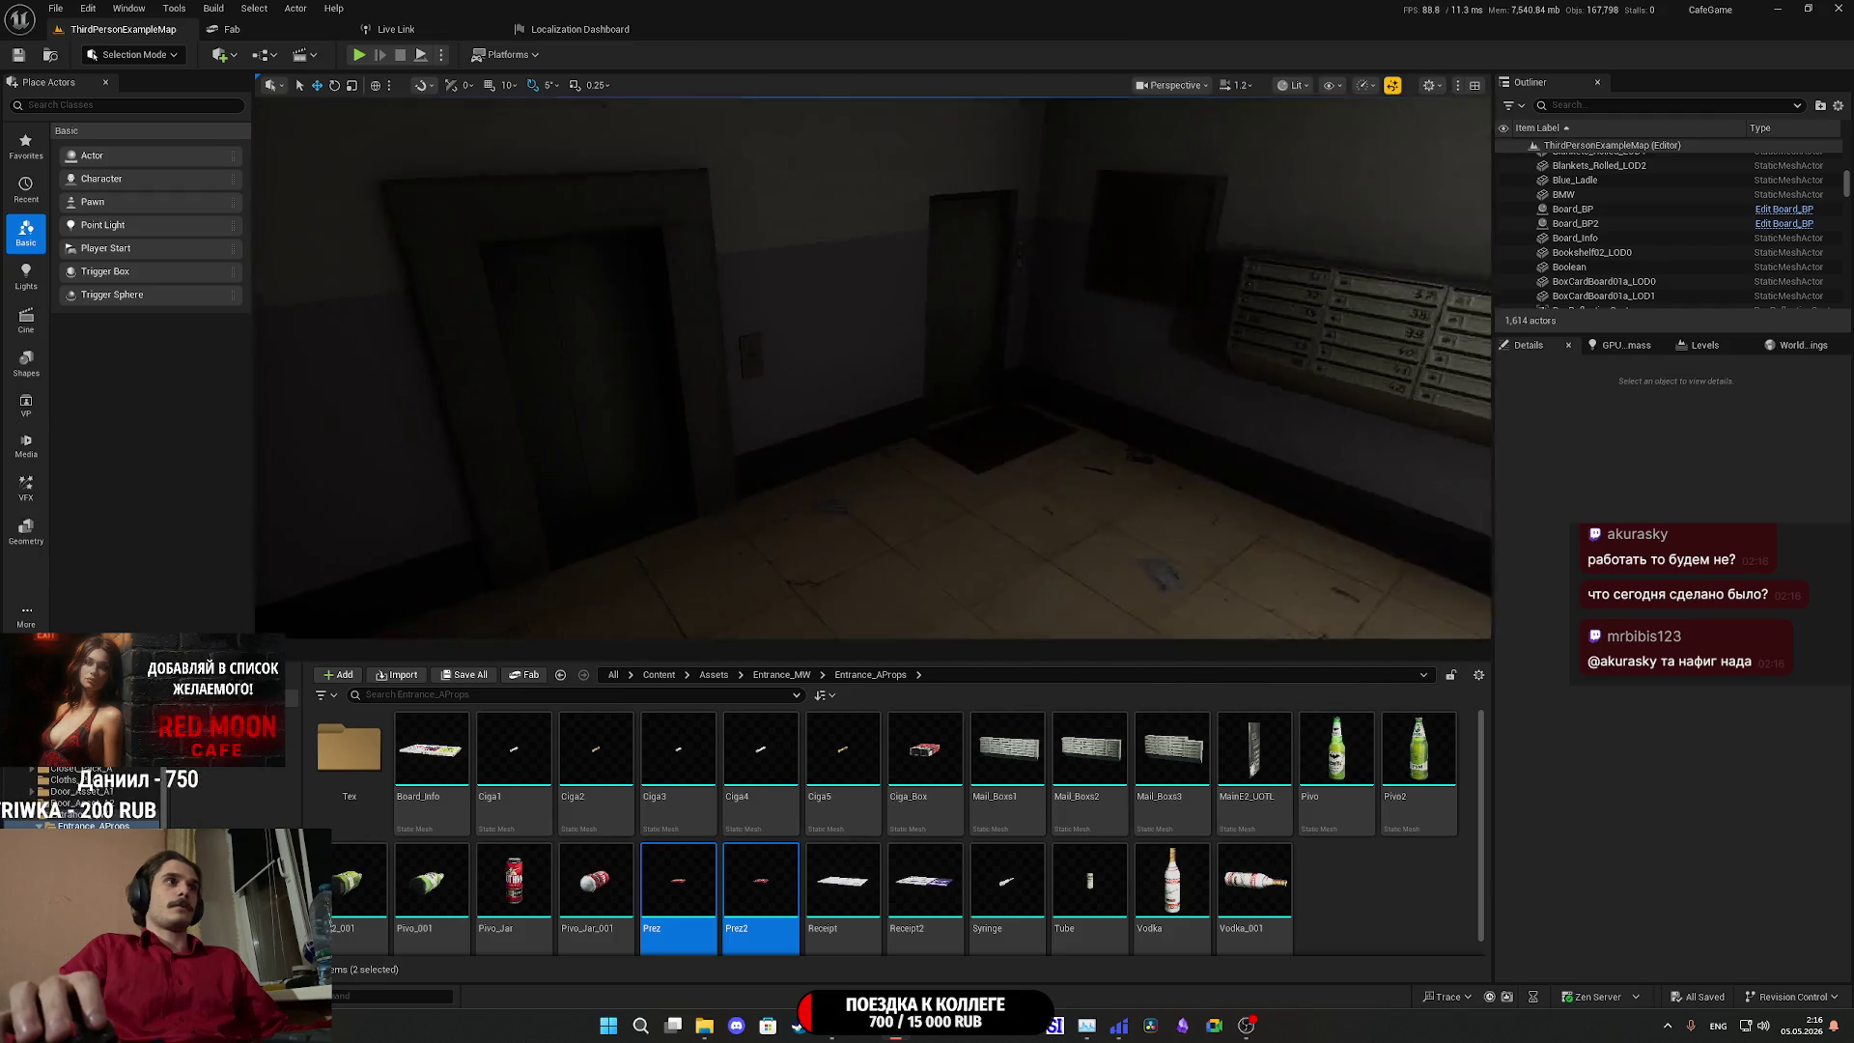
key("w")
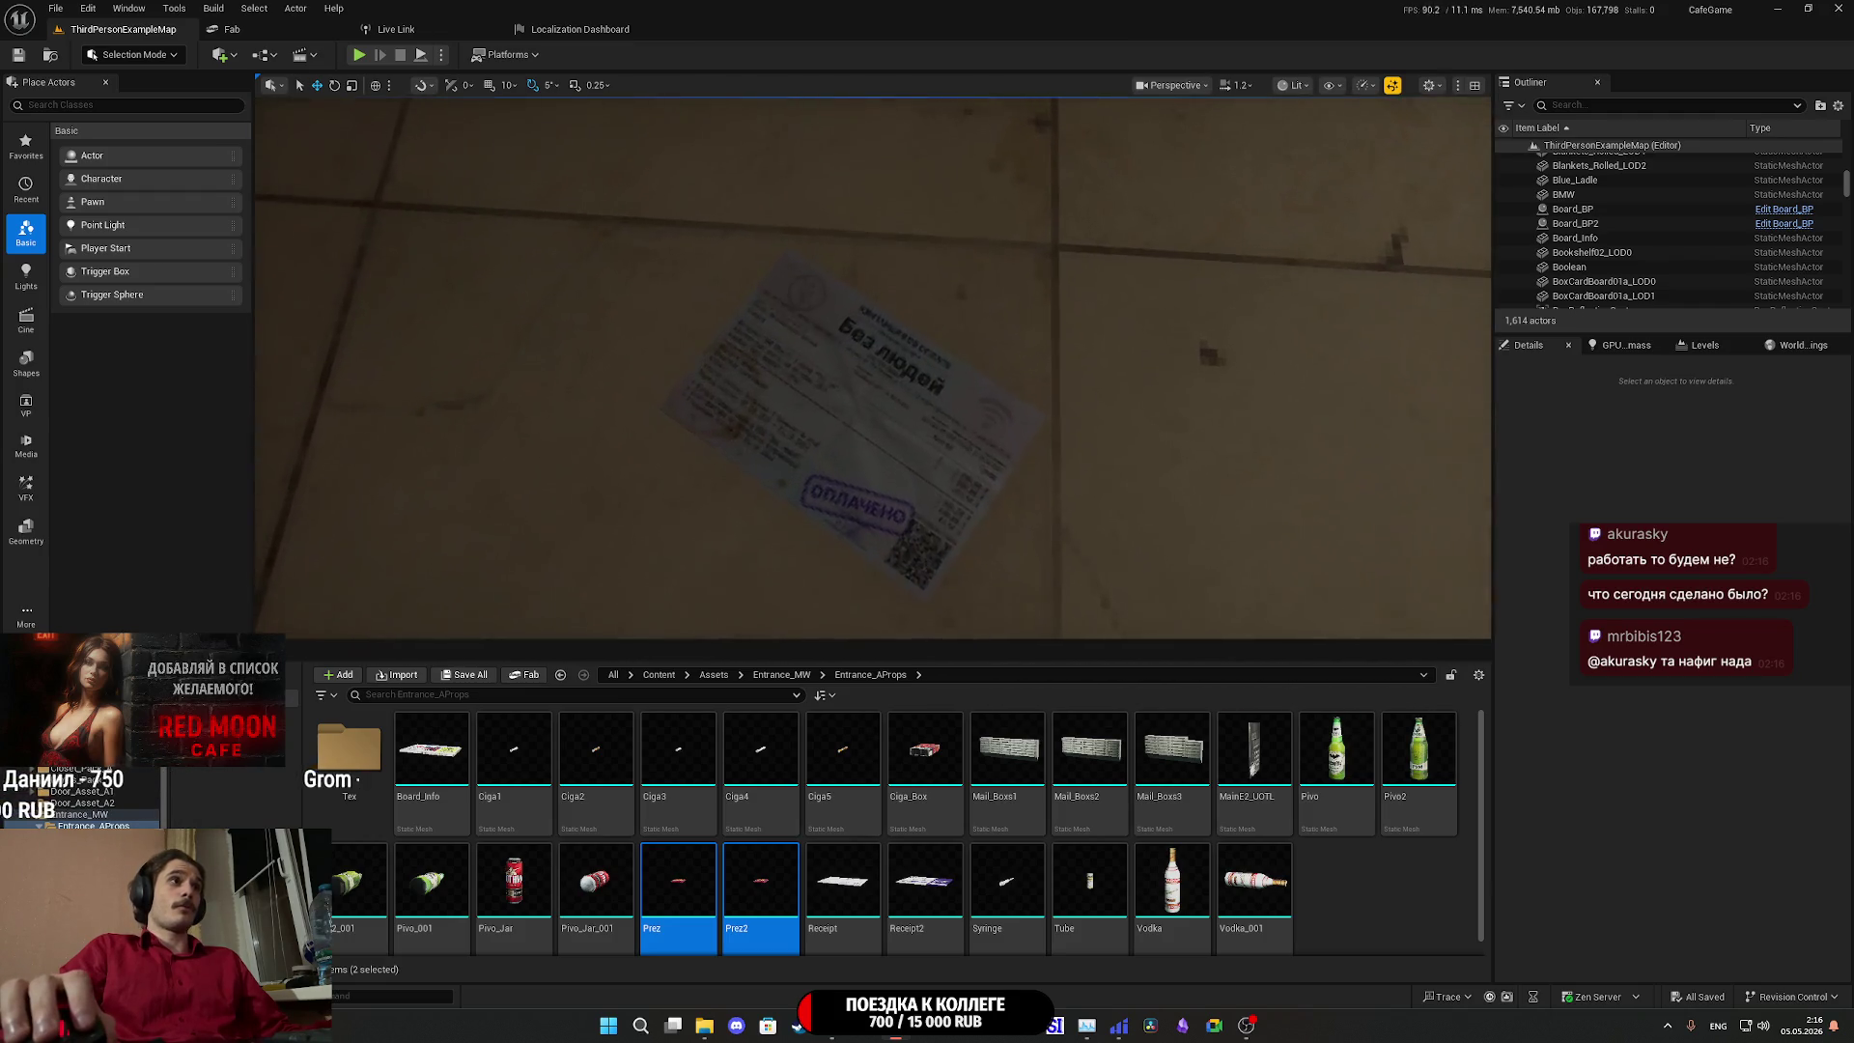
key("w")
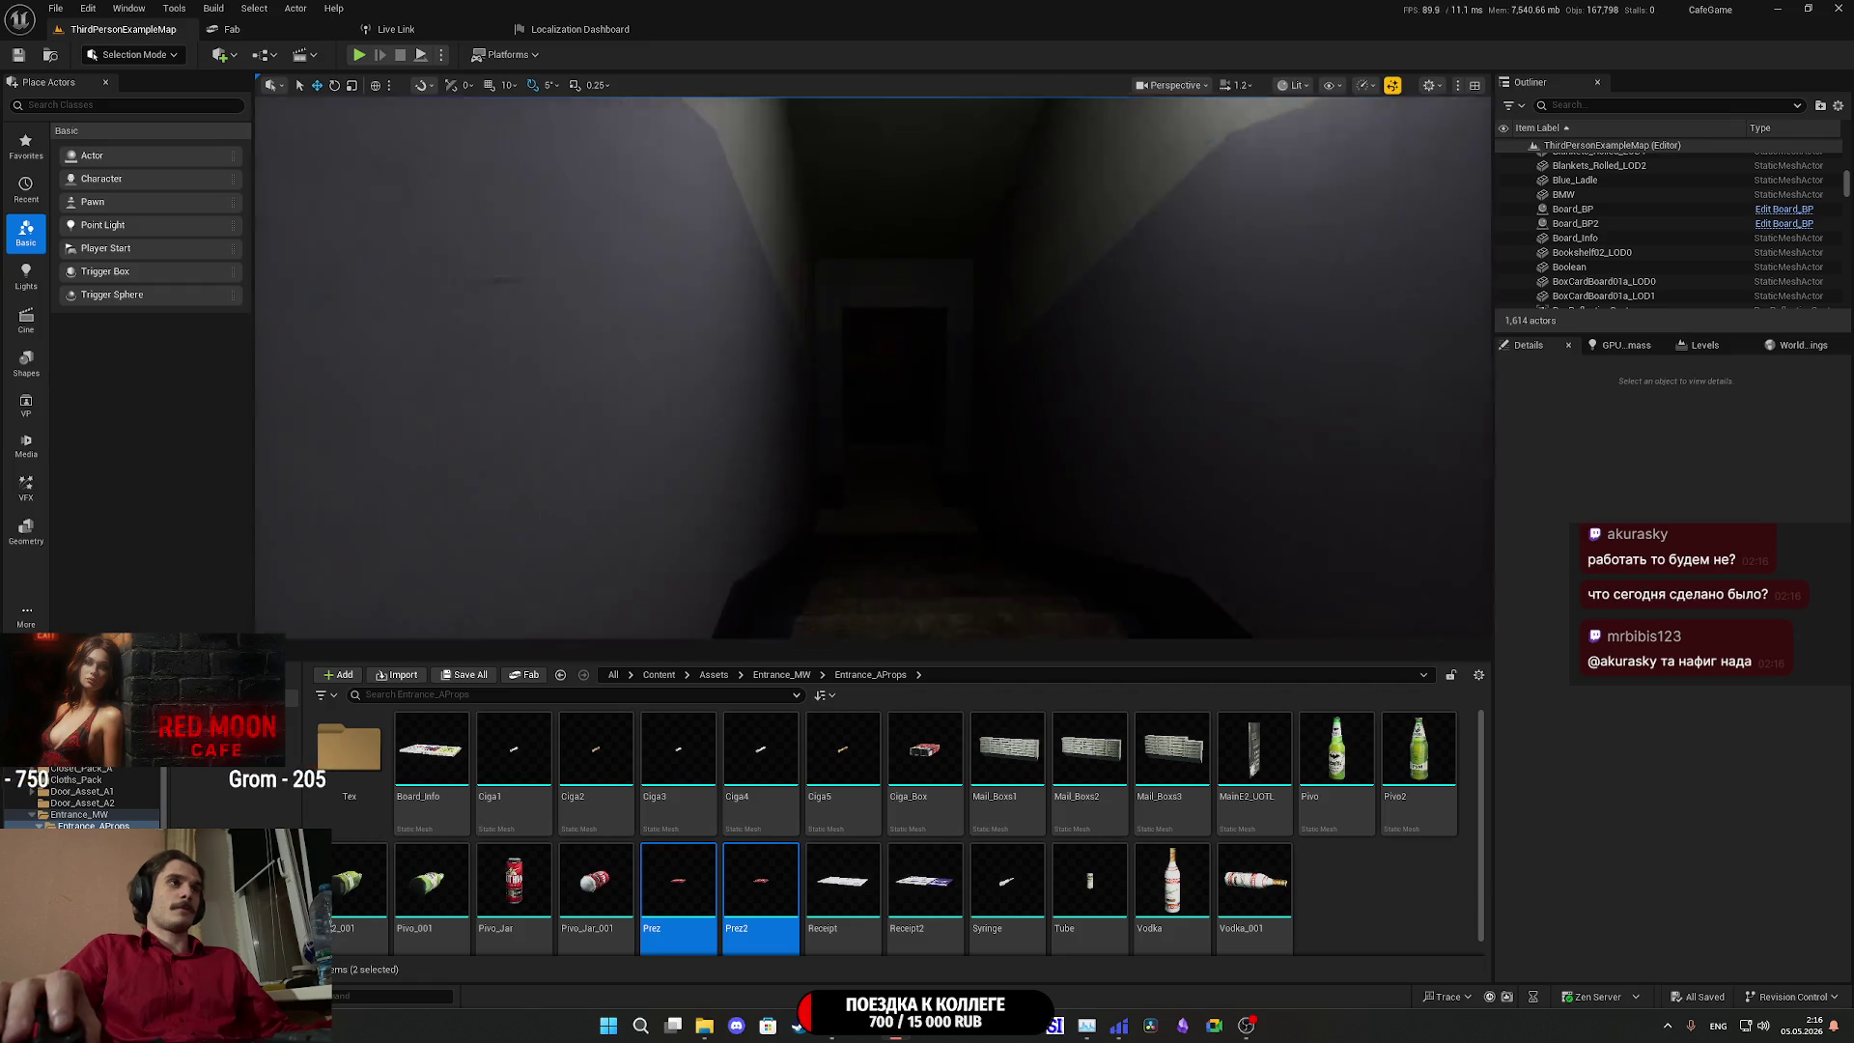
key("w")
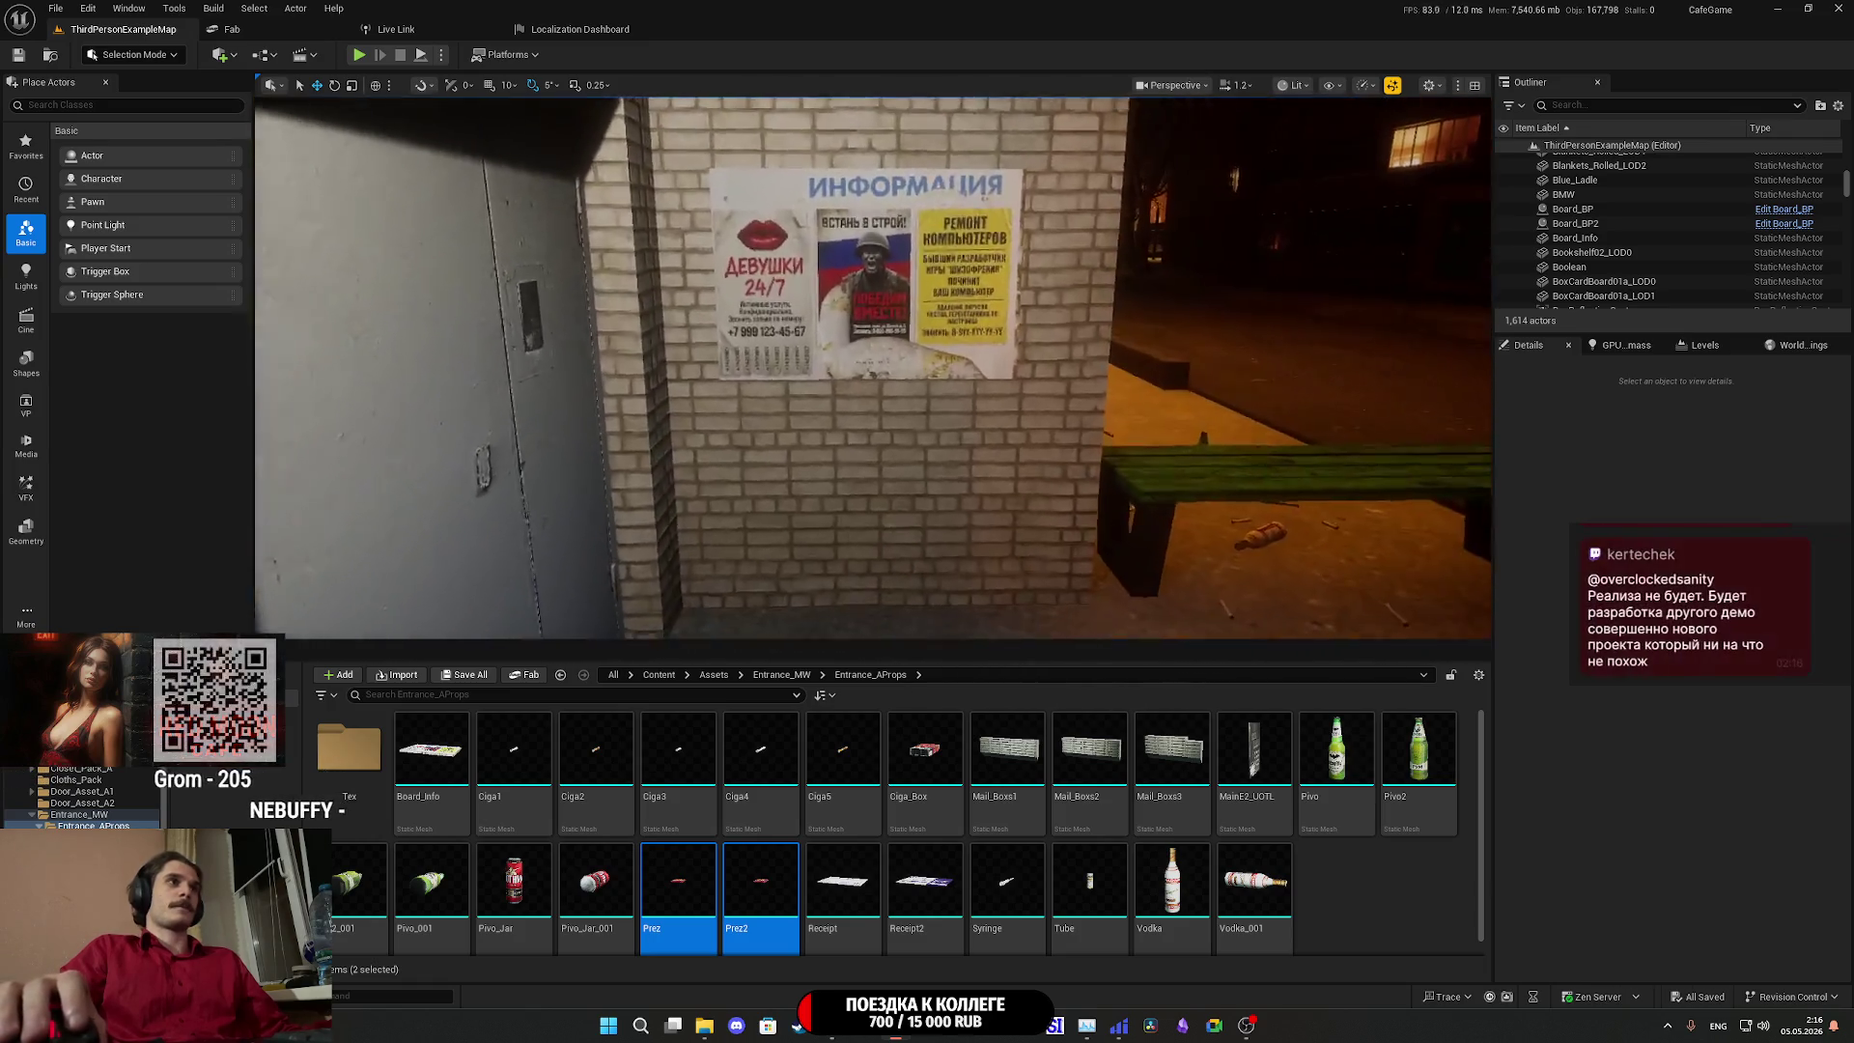
key("w")
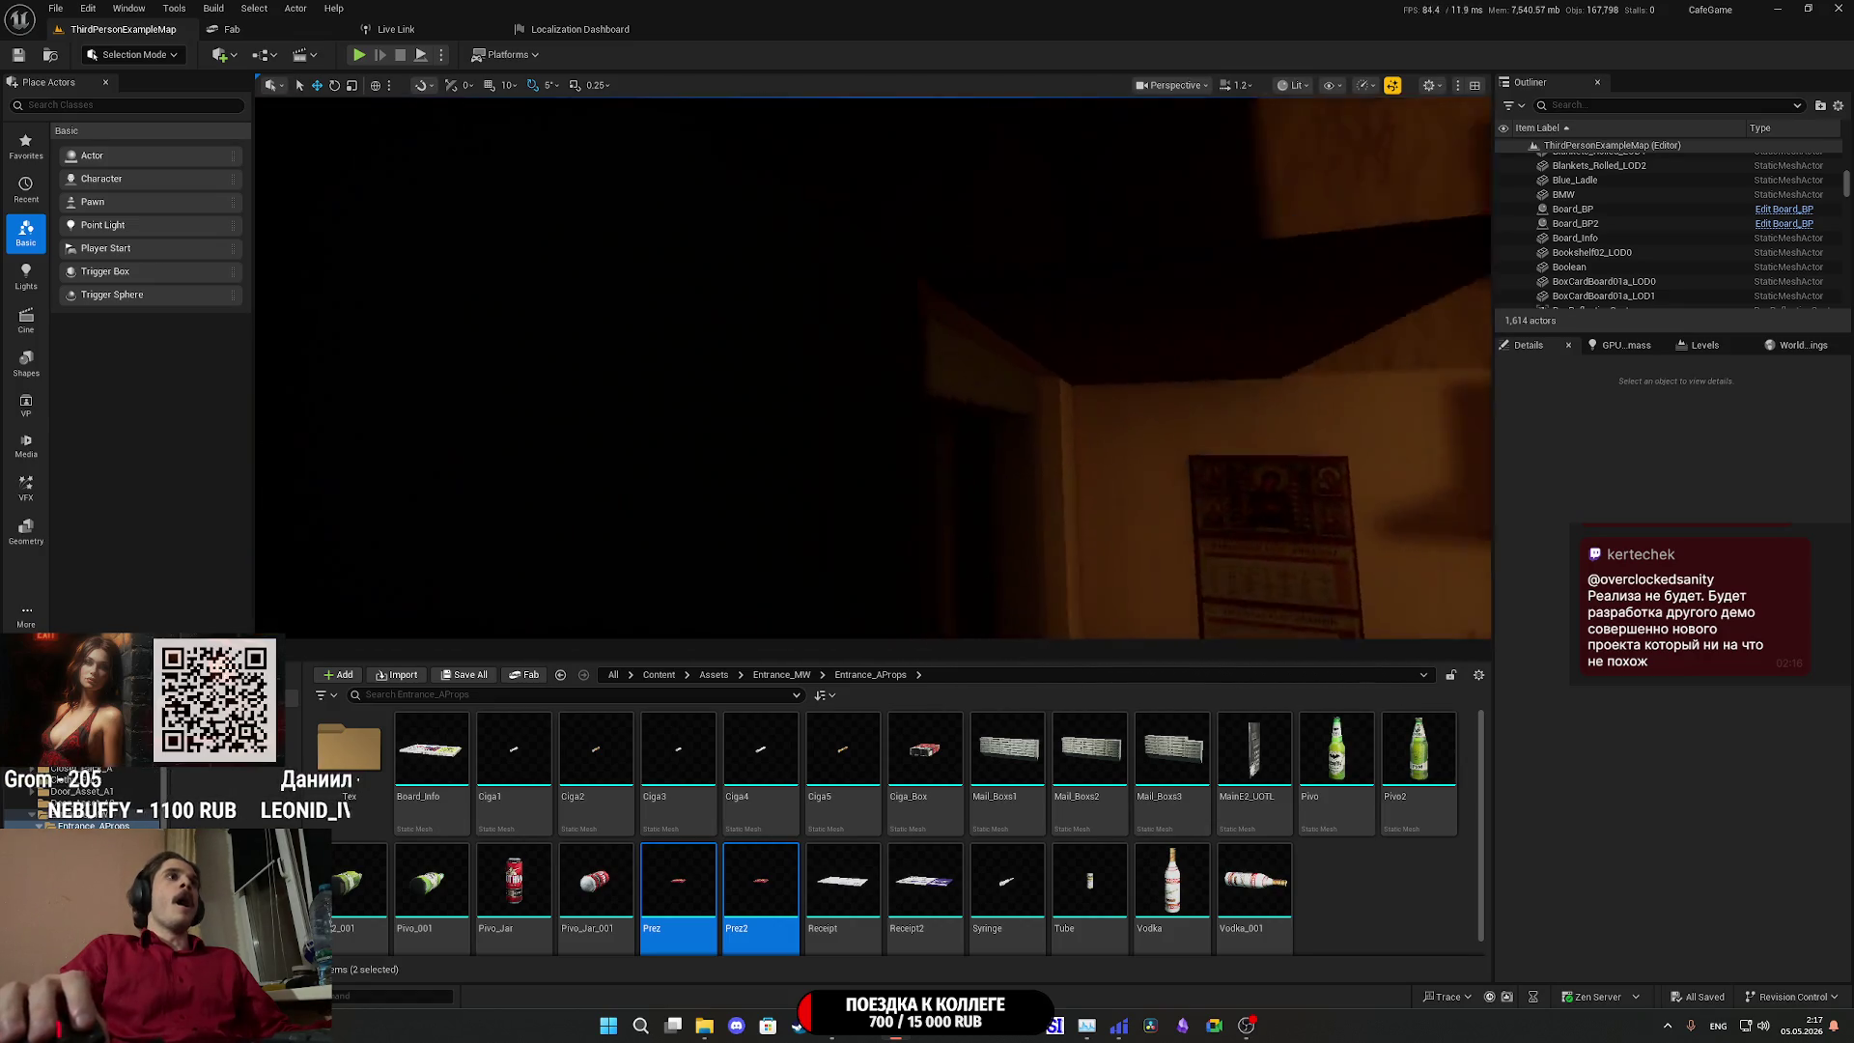
Fly into the apartment kitchen for a close look at the washing machine and bin.
key("w")
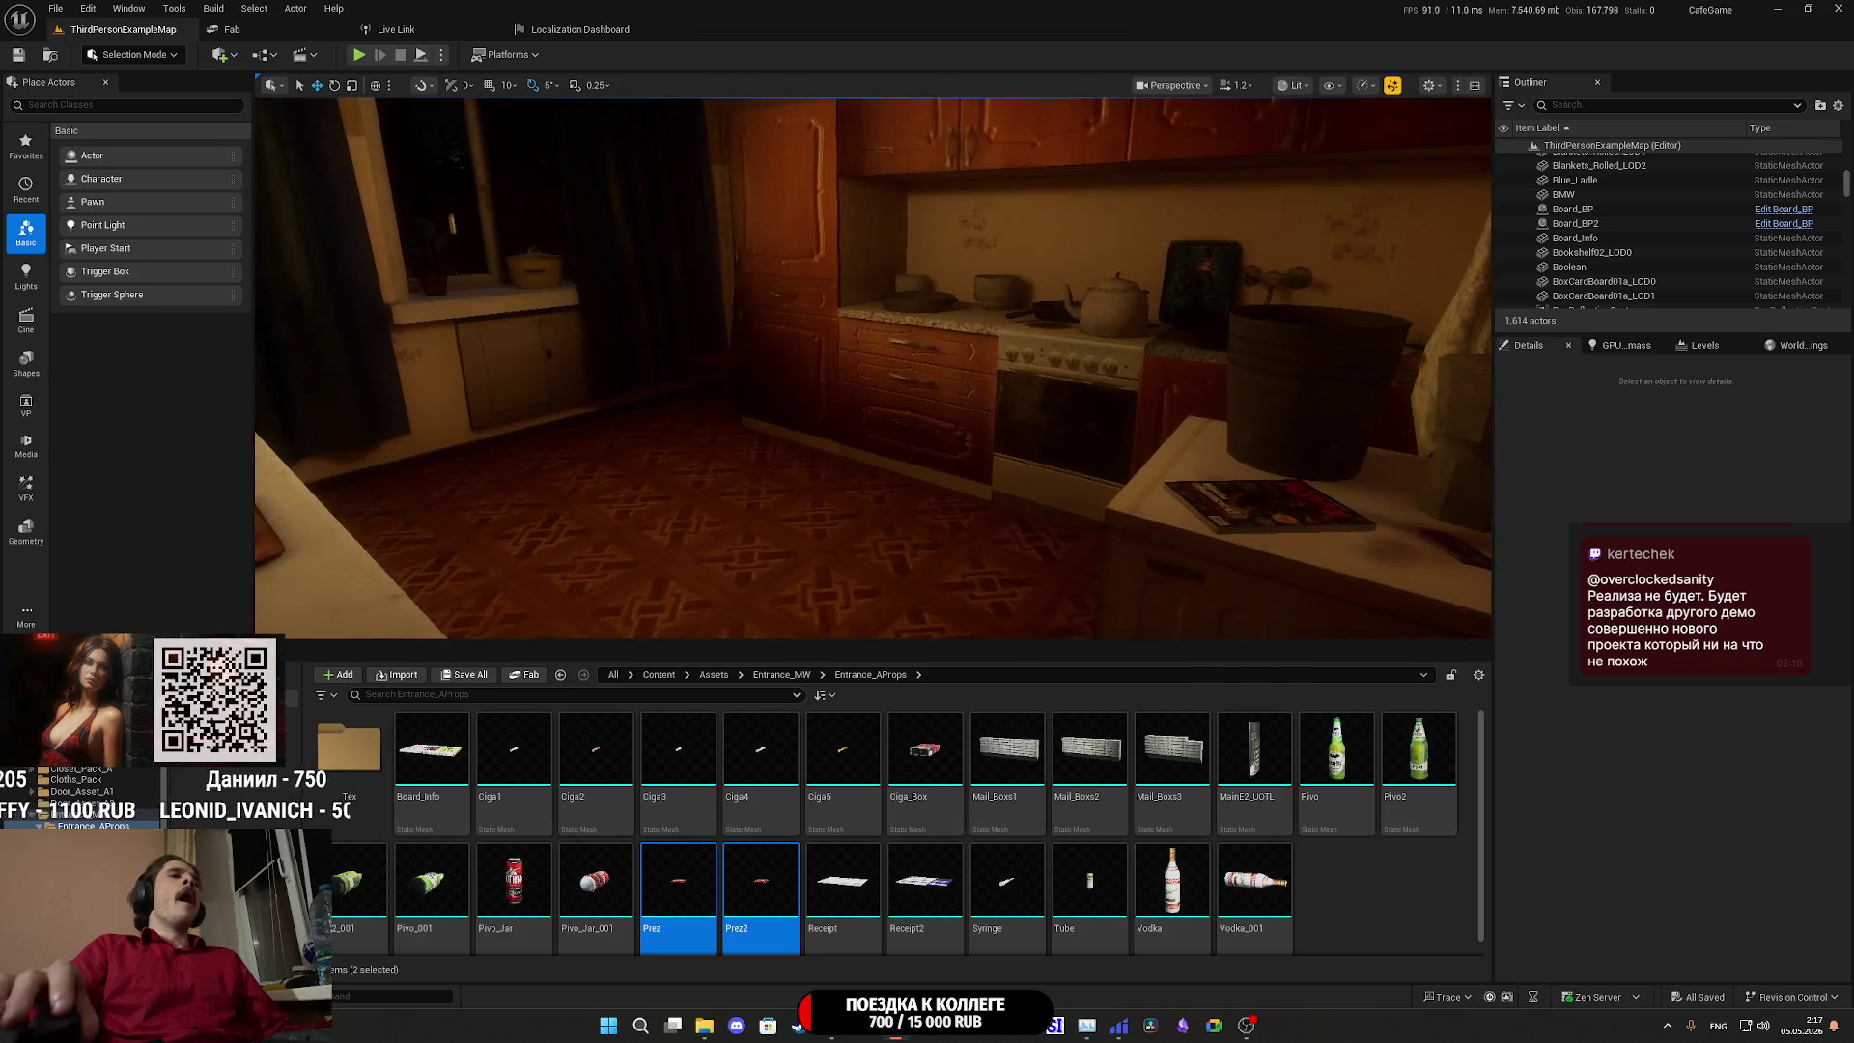
key("w")
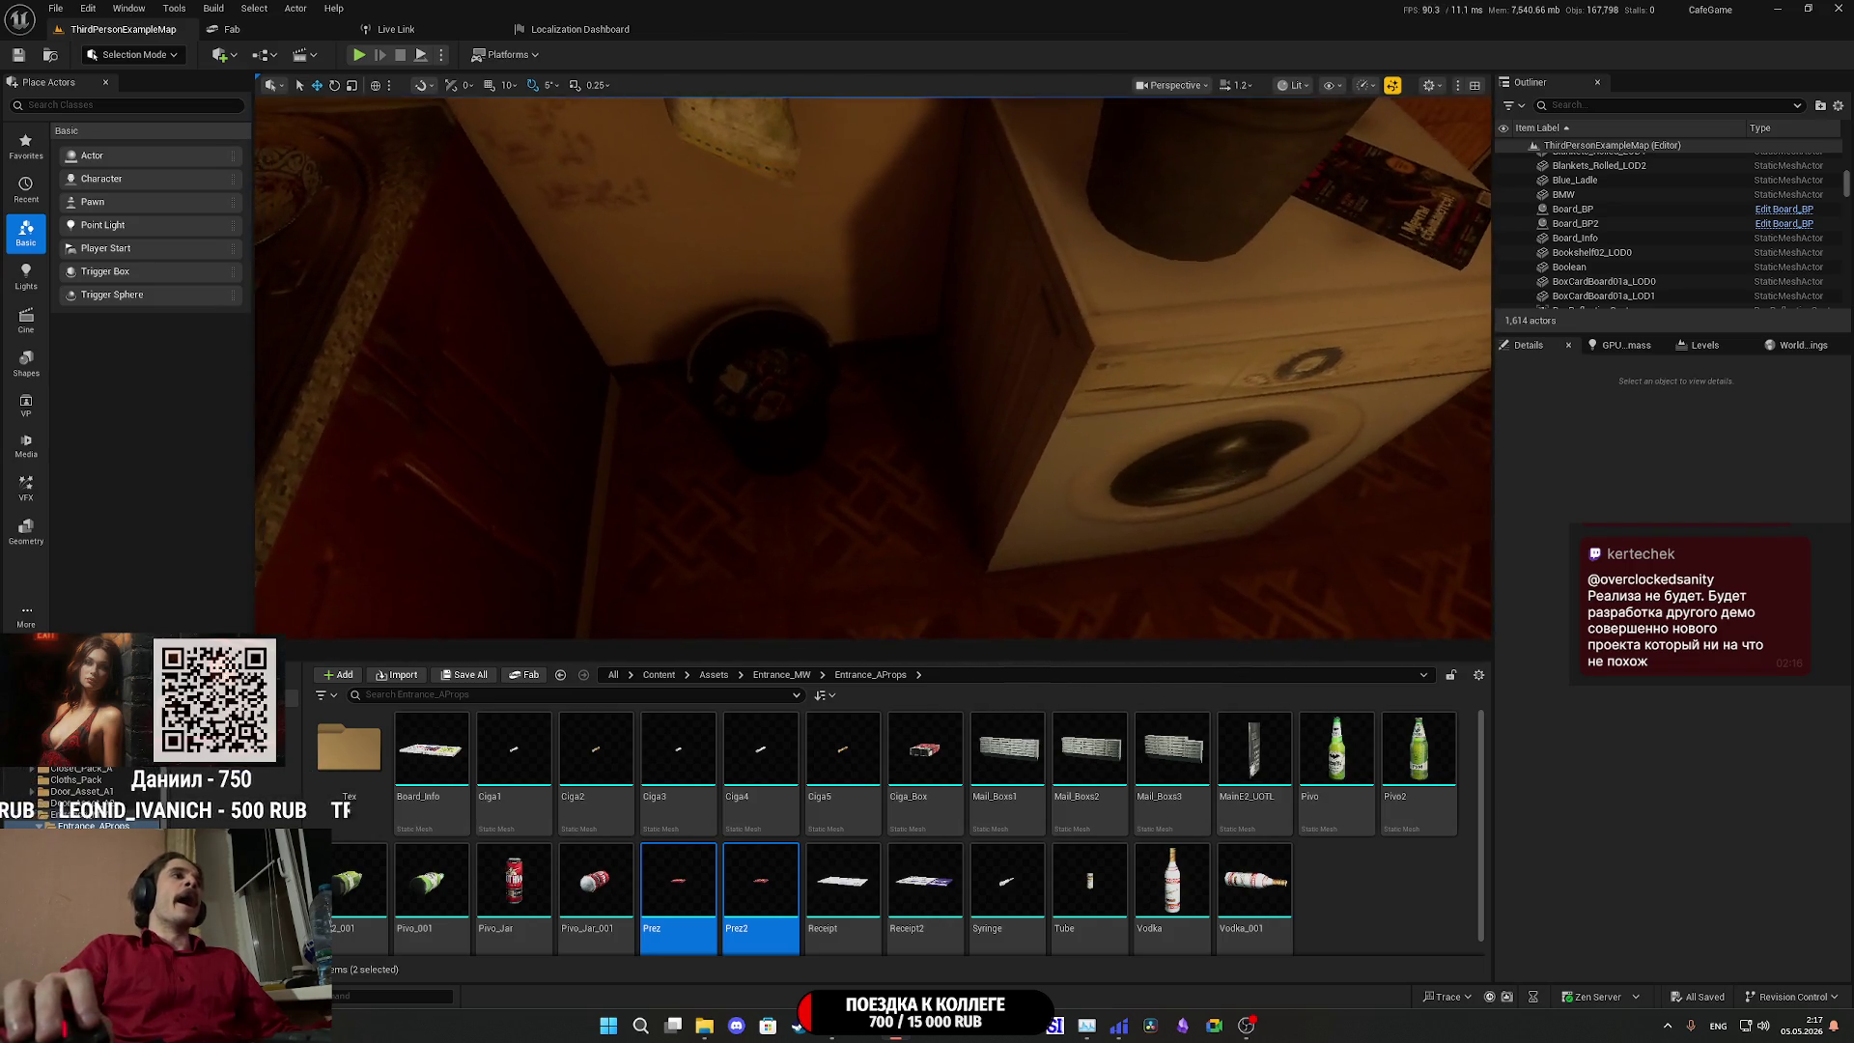
key("w")
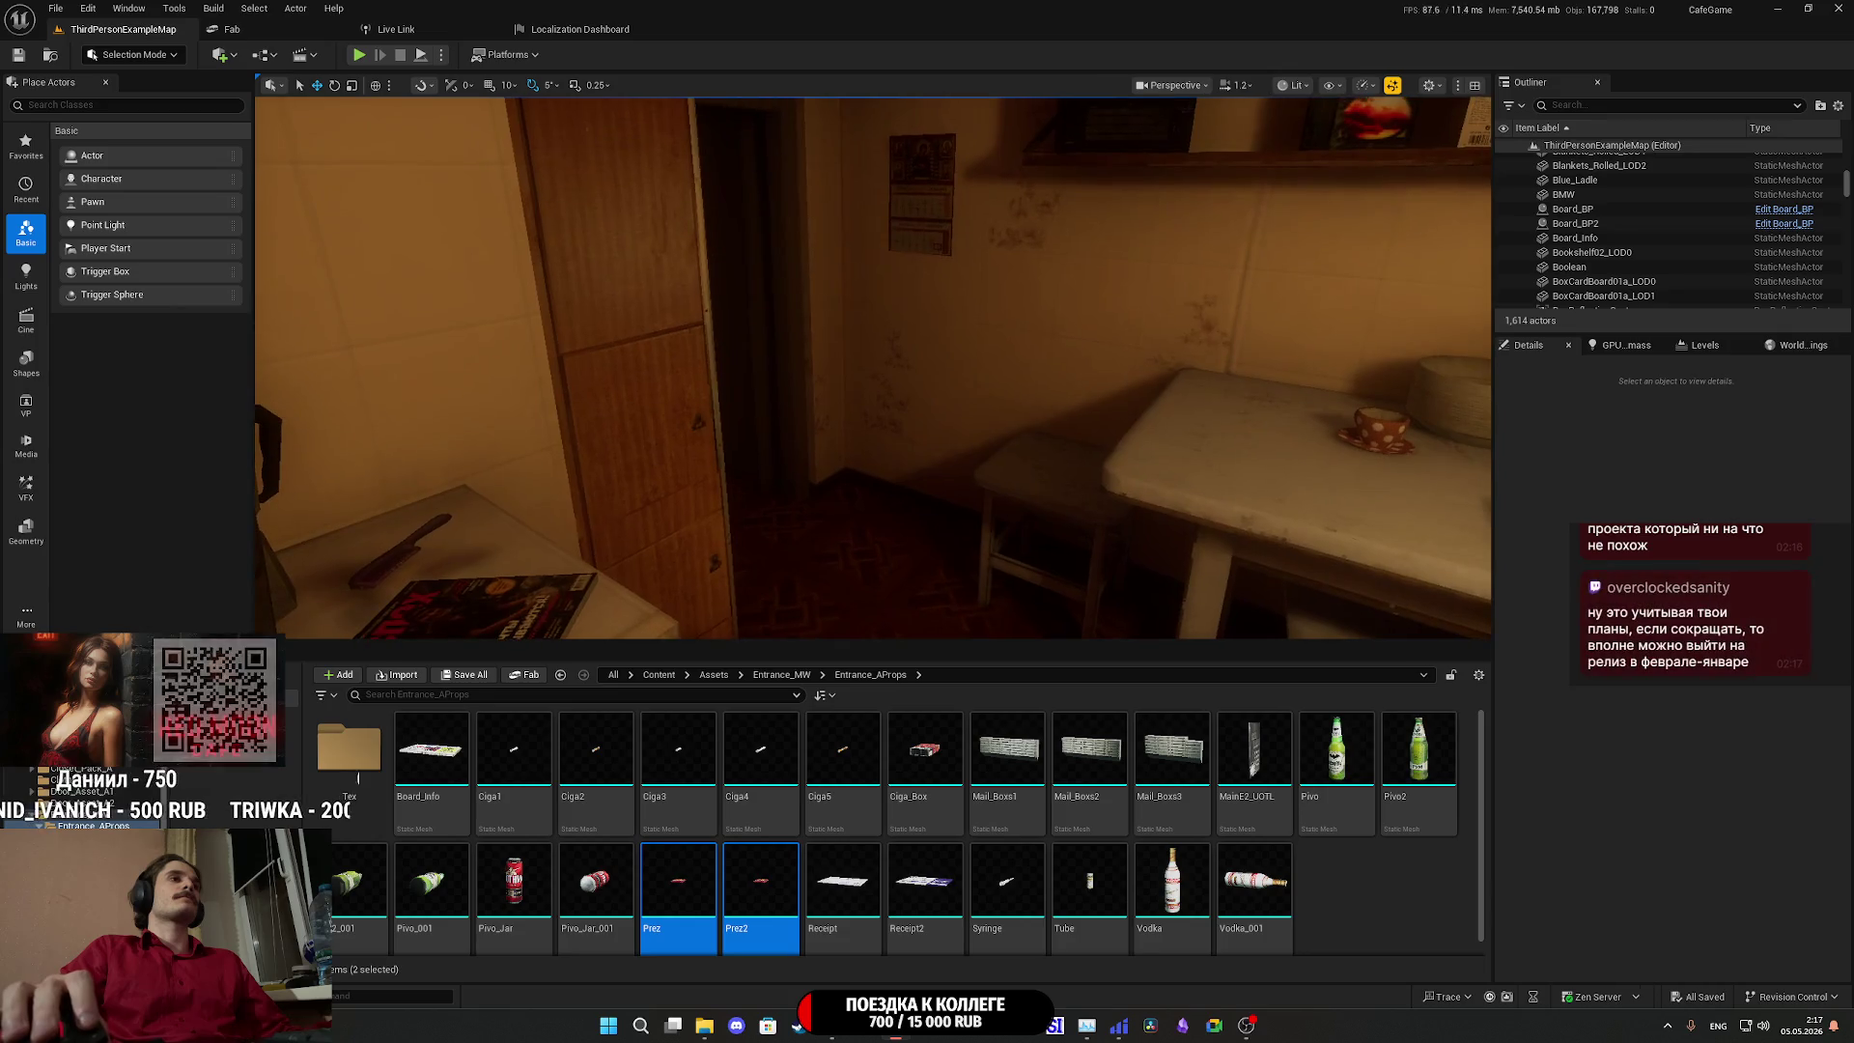
key("a")
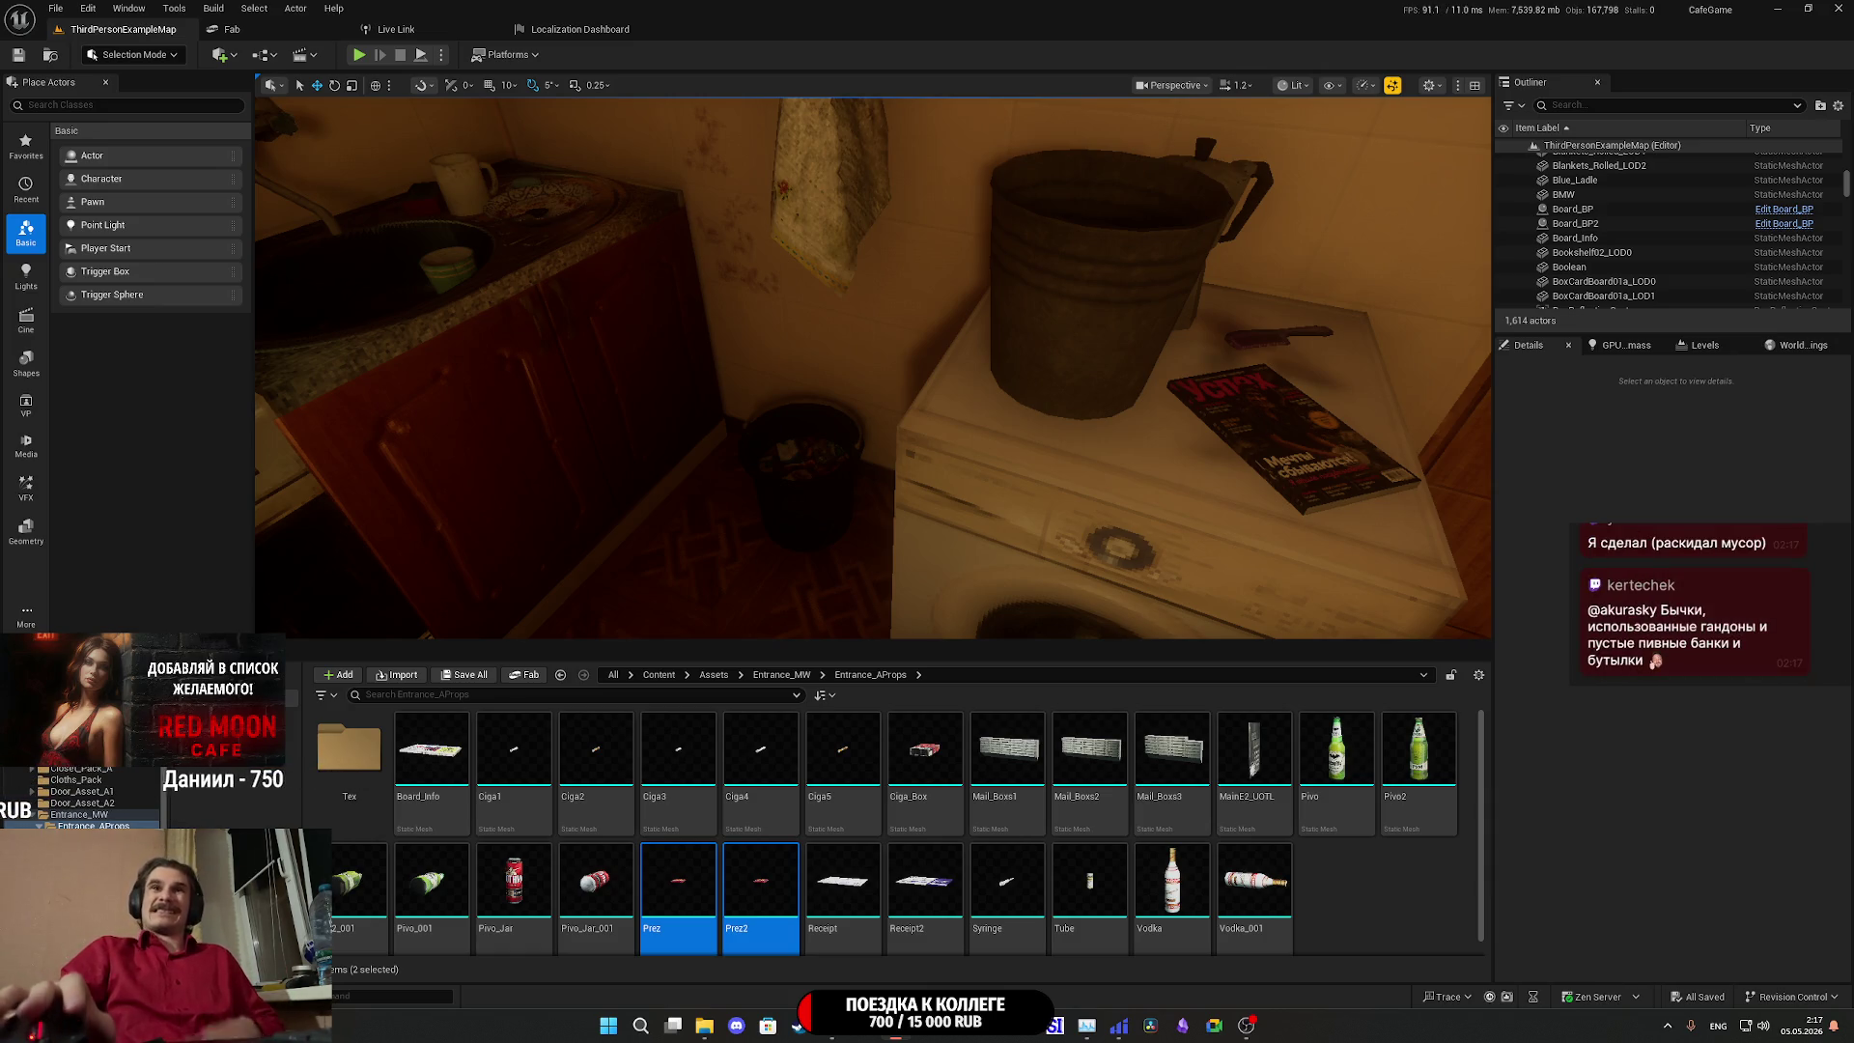
Turn toward the window and poster-wall door, then display the GPU Lightmass bake settings.
mouse_move(1034, 322)
left_mouse_down()
mouse_move(579, 323)
mouse_move(598, 260)
mouse_move(647, 236)
mouse_move(589, 253)
left_mouse_up()
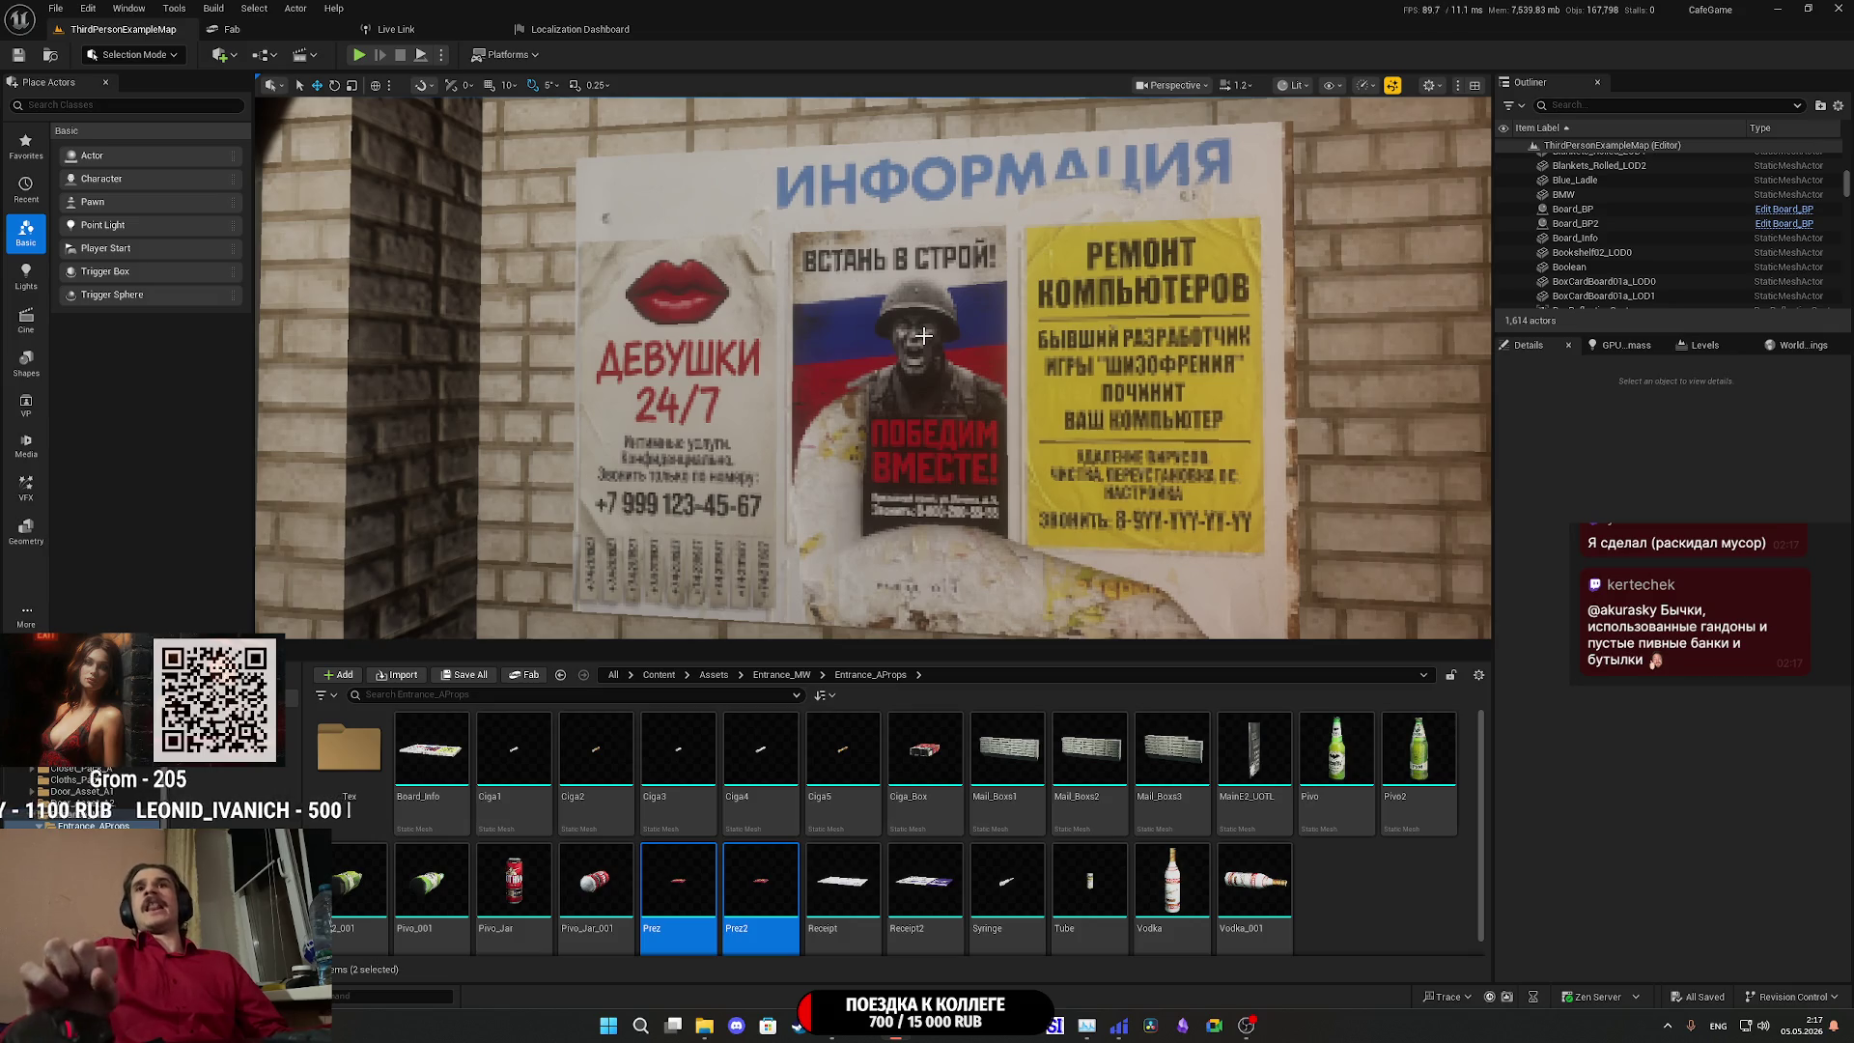
mouse_move(924, 335)
left_mouse_down()
mouse_move(896, 401)
mouse_move(813, 396)
left_mouse_up()
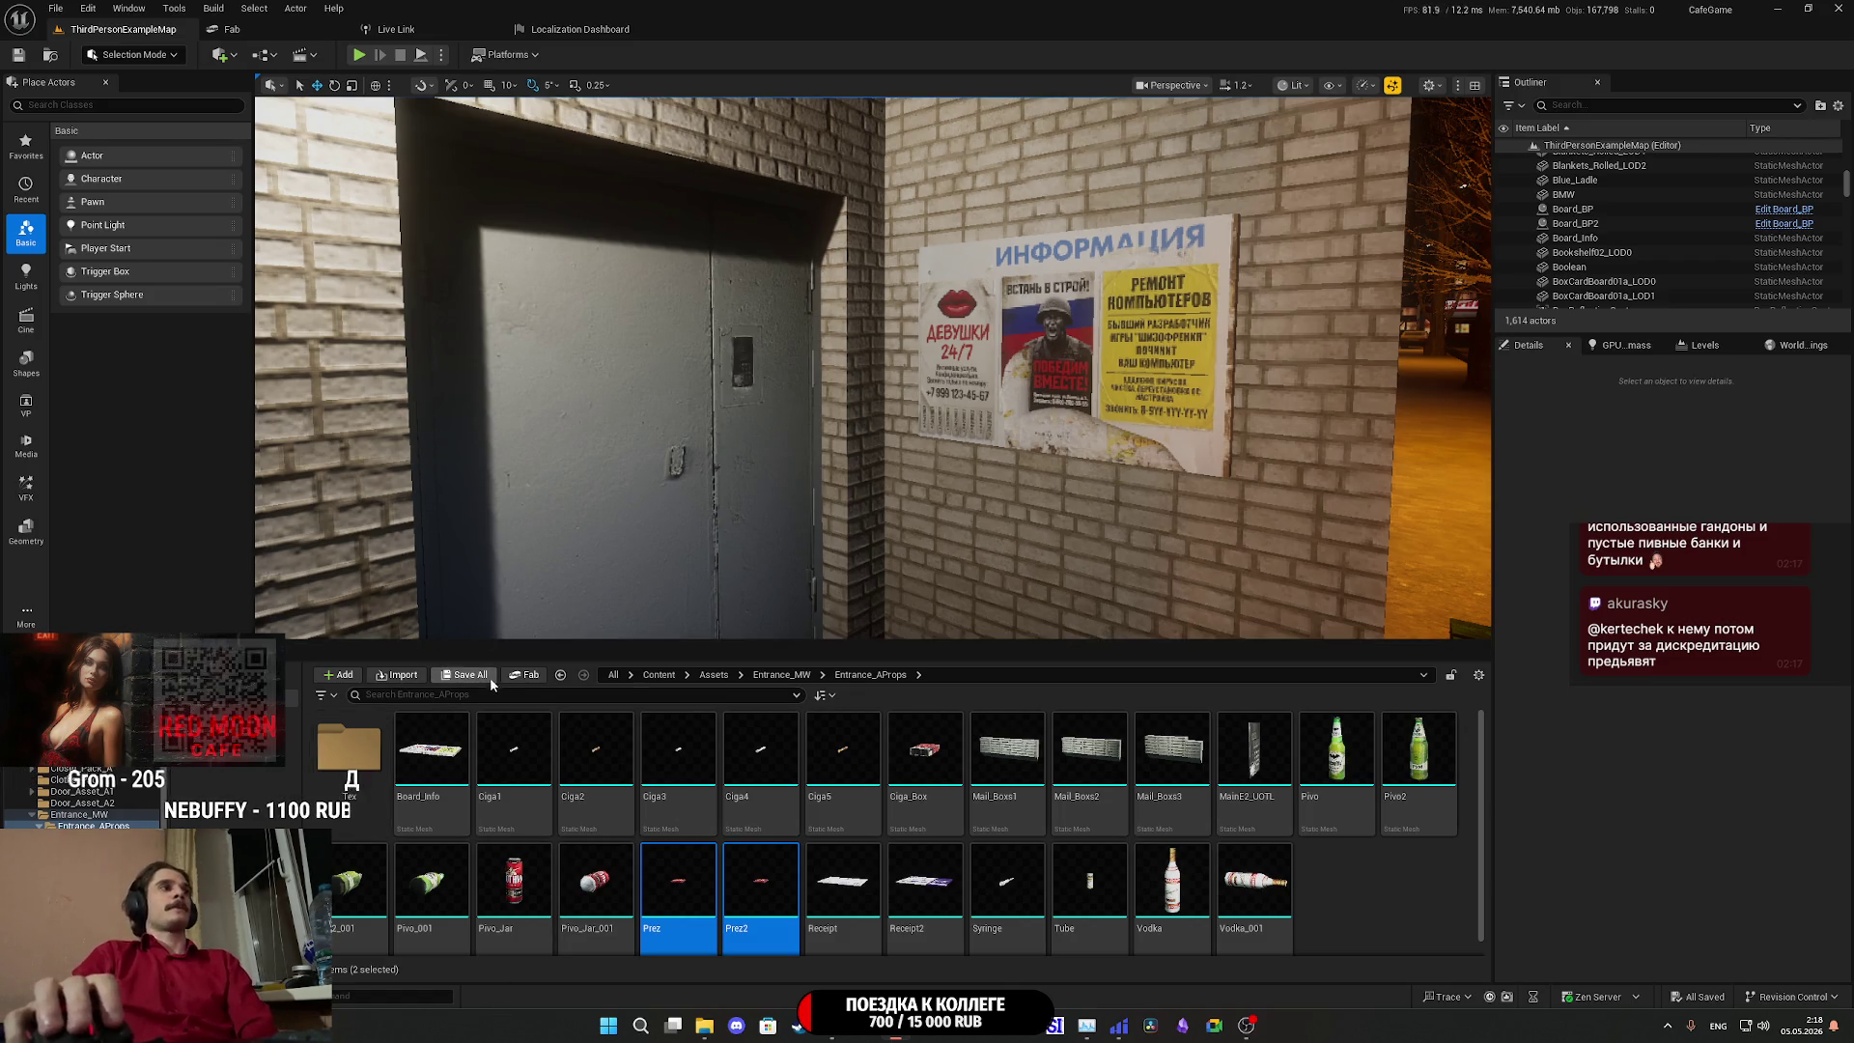
left_click(1626, 345)
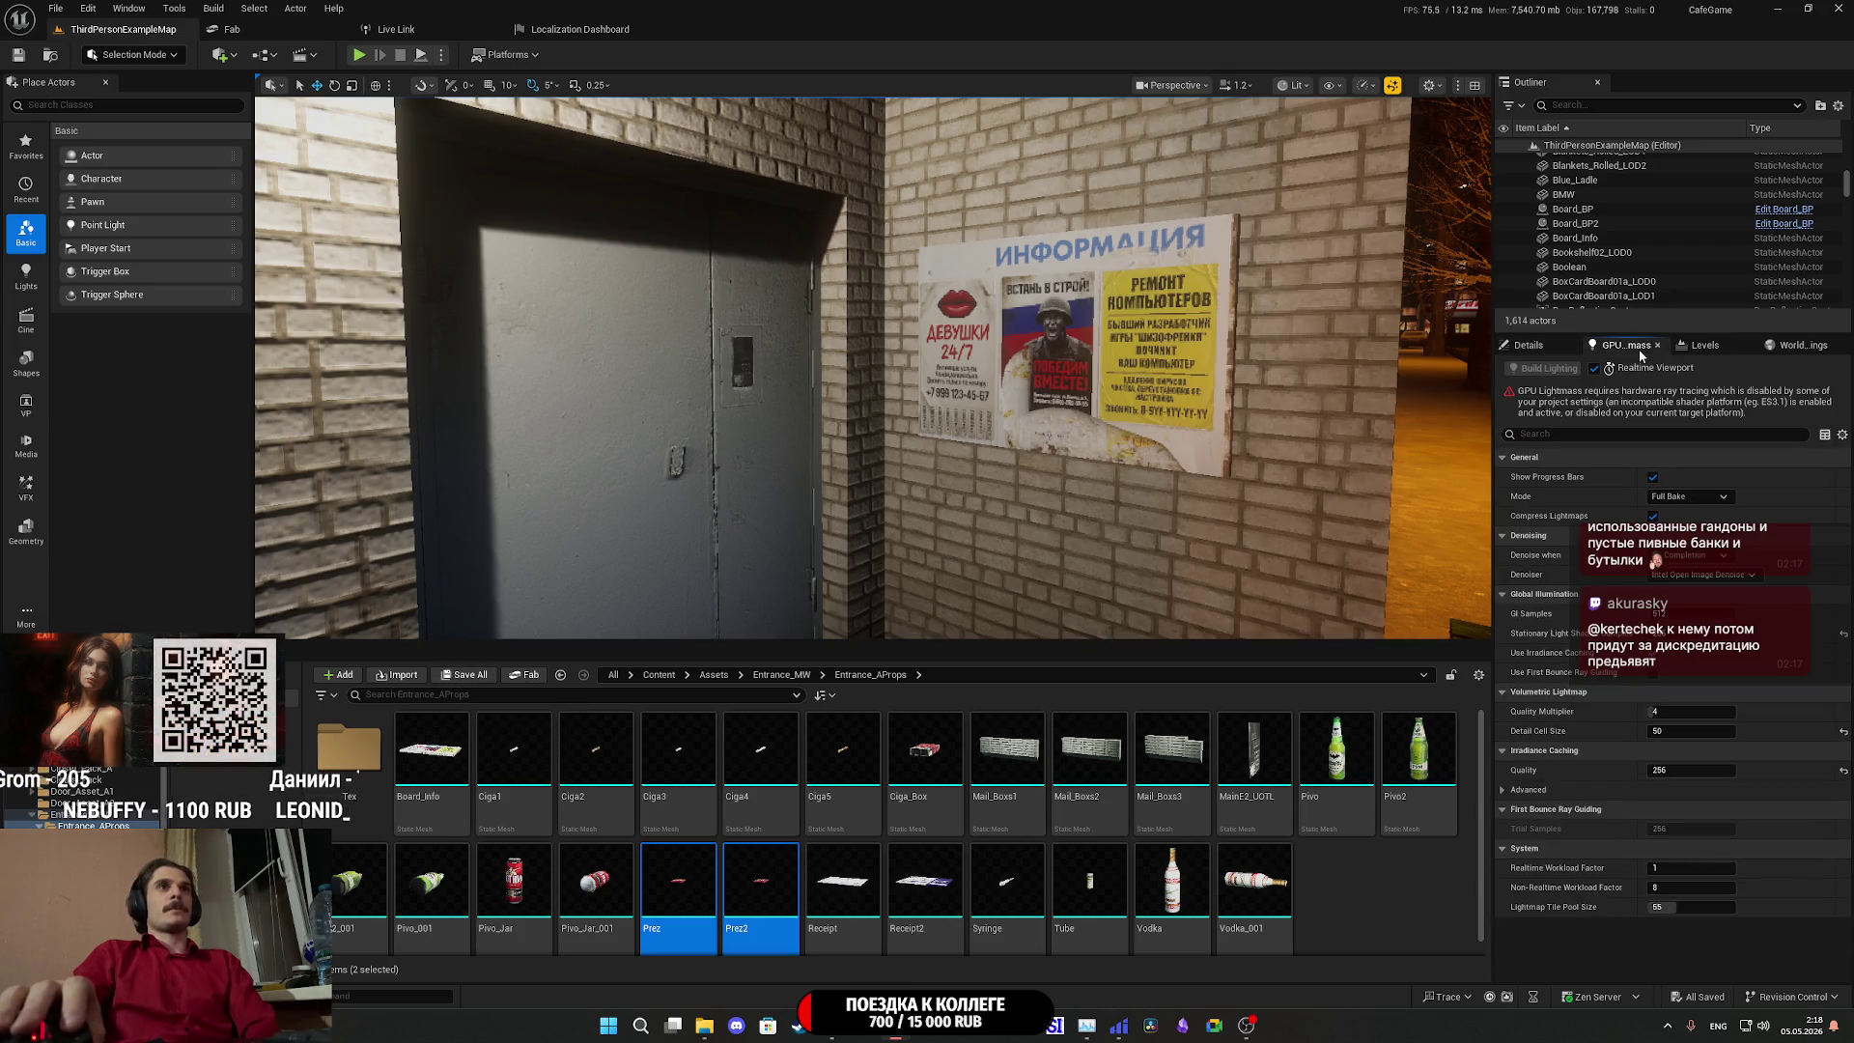
In Project Settings > Platforms > Windows, set Default RHI to DirectX 12 and restart.
left_click(90, 9)
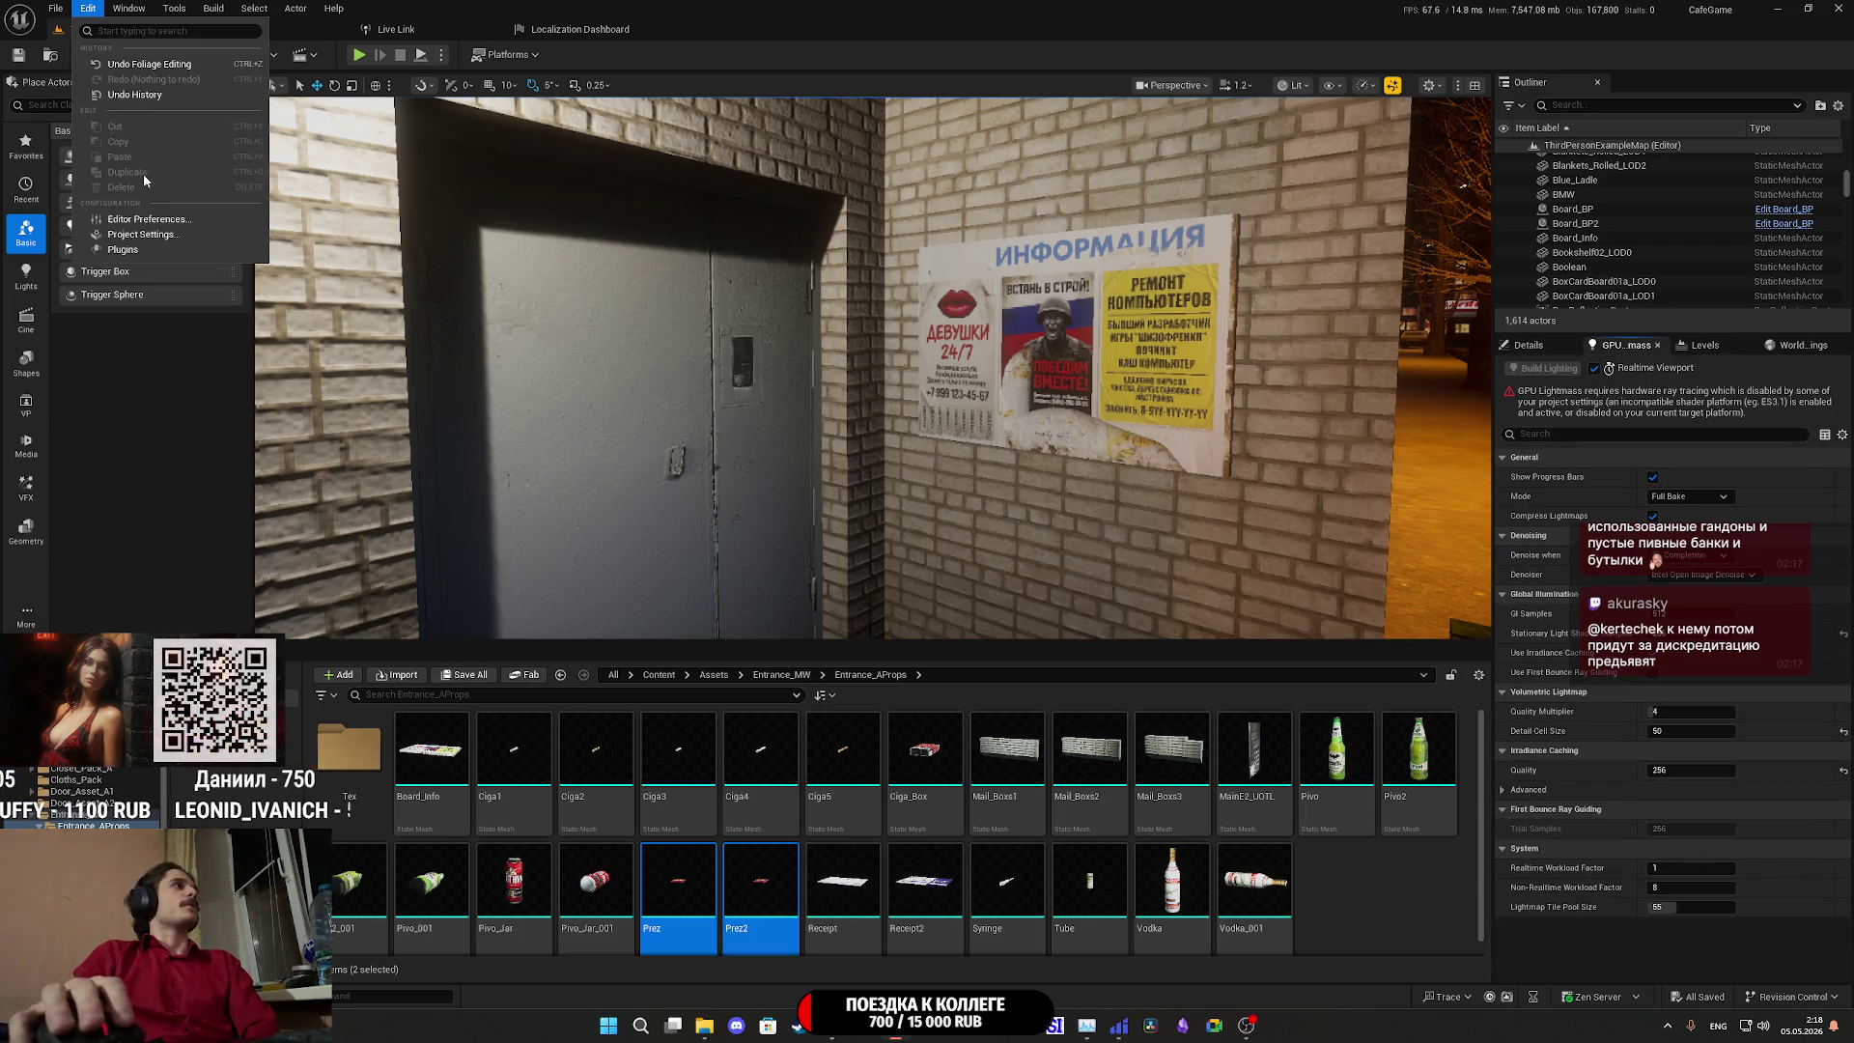
left_click(153, 241)
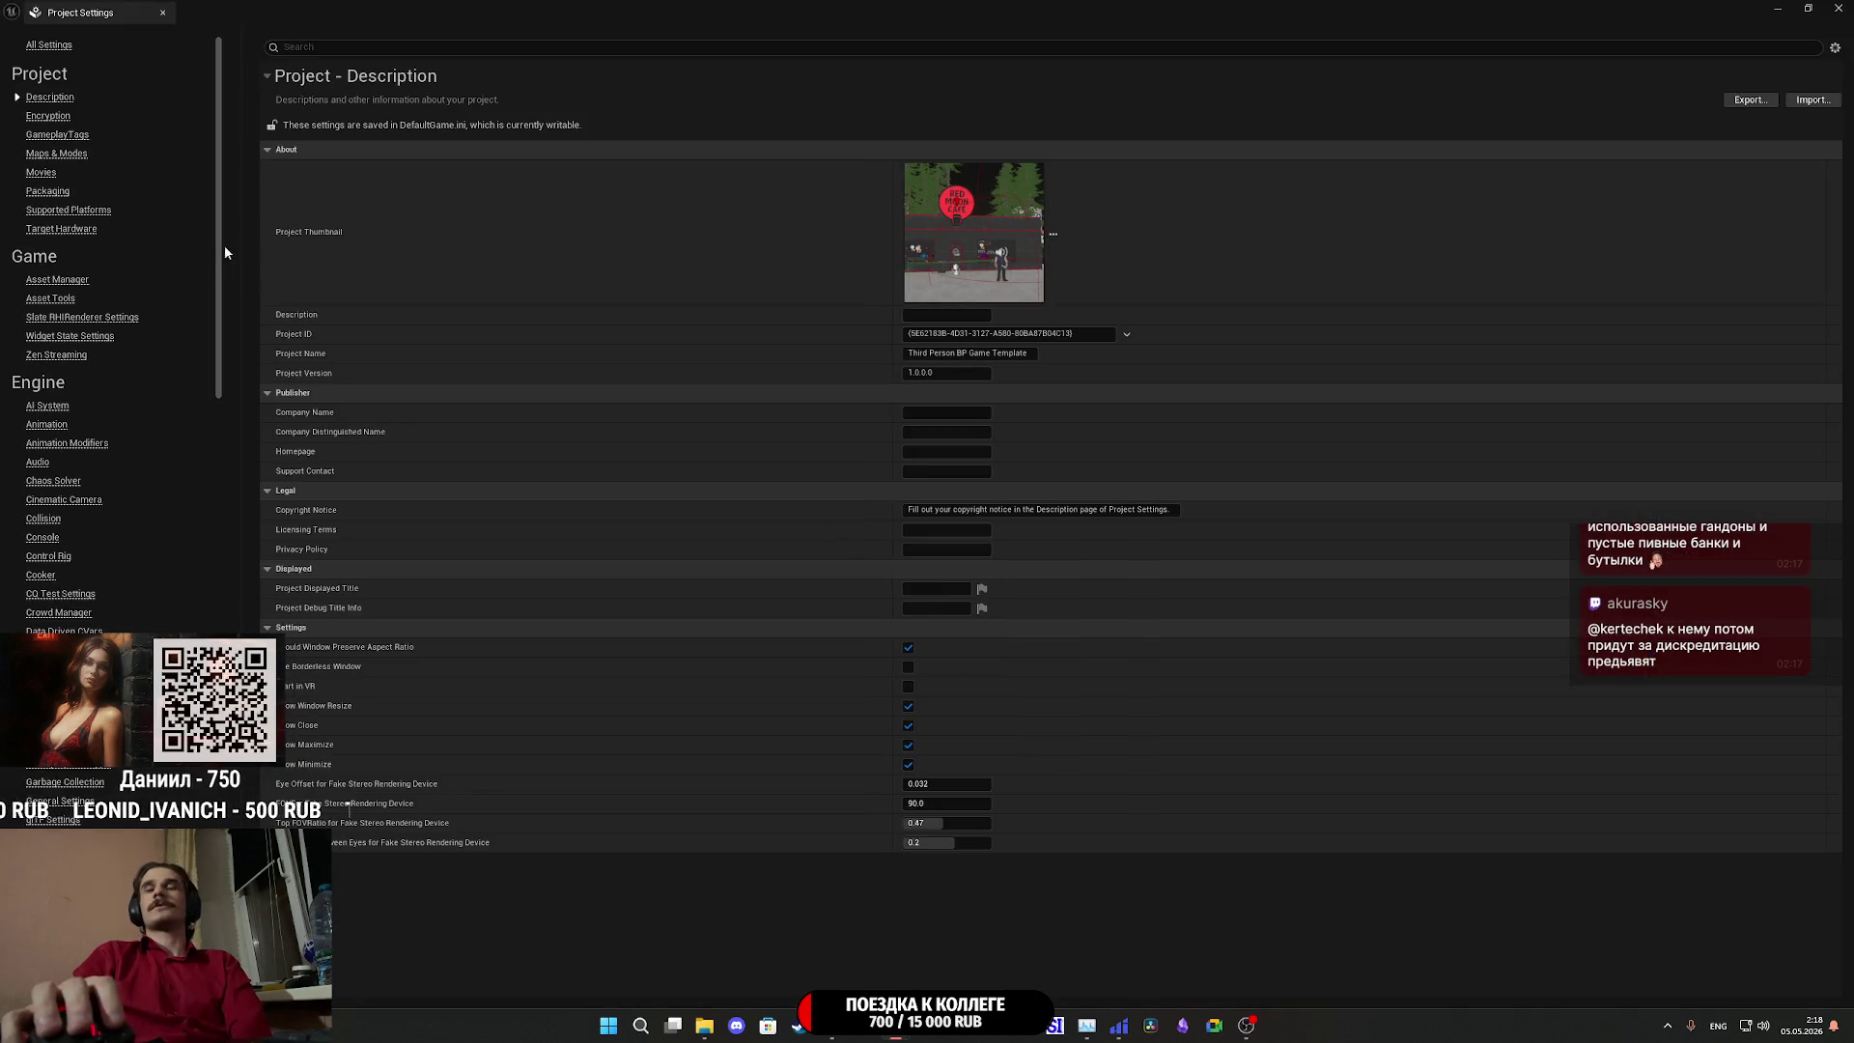
scroll(110, 478, "down", 5)
scroll(110, 476, "down", 15)
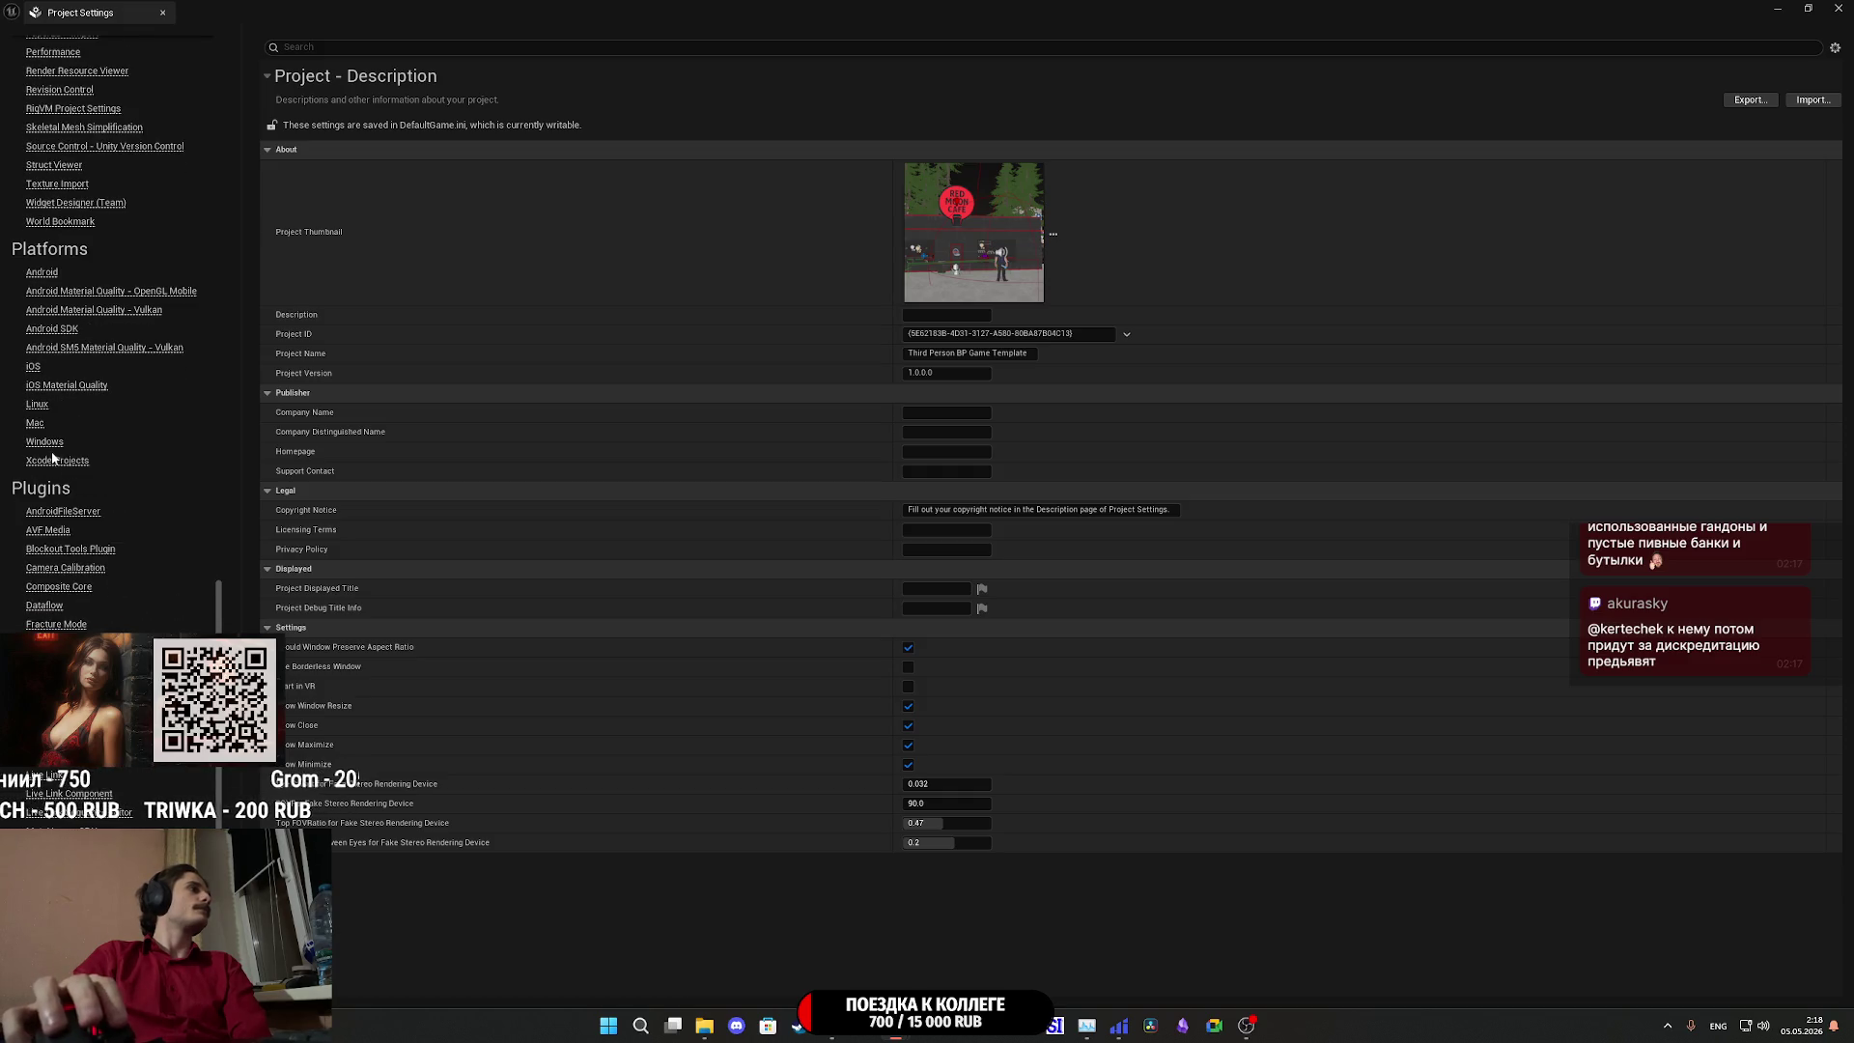
left_click(46, 442)
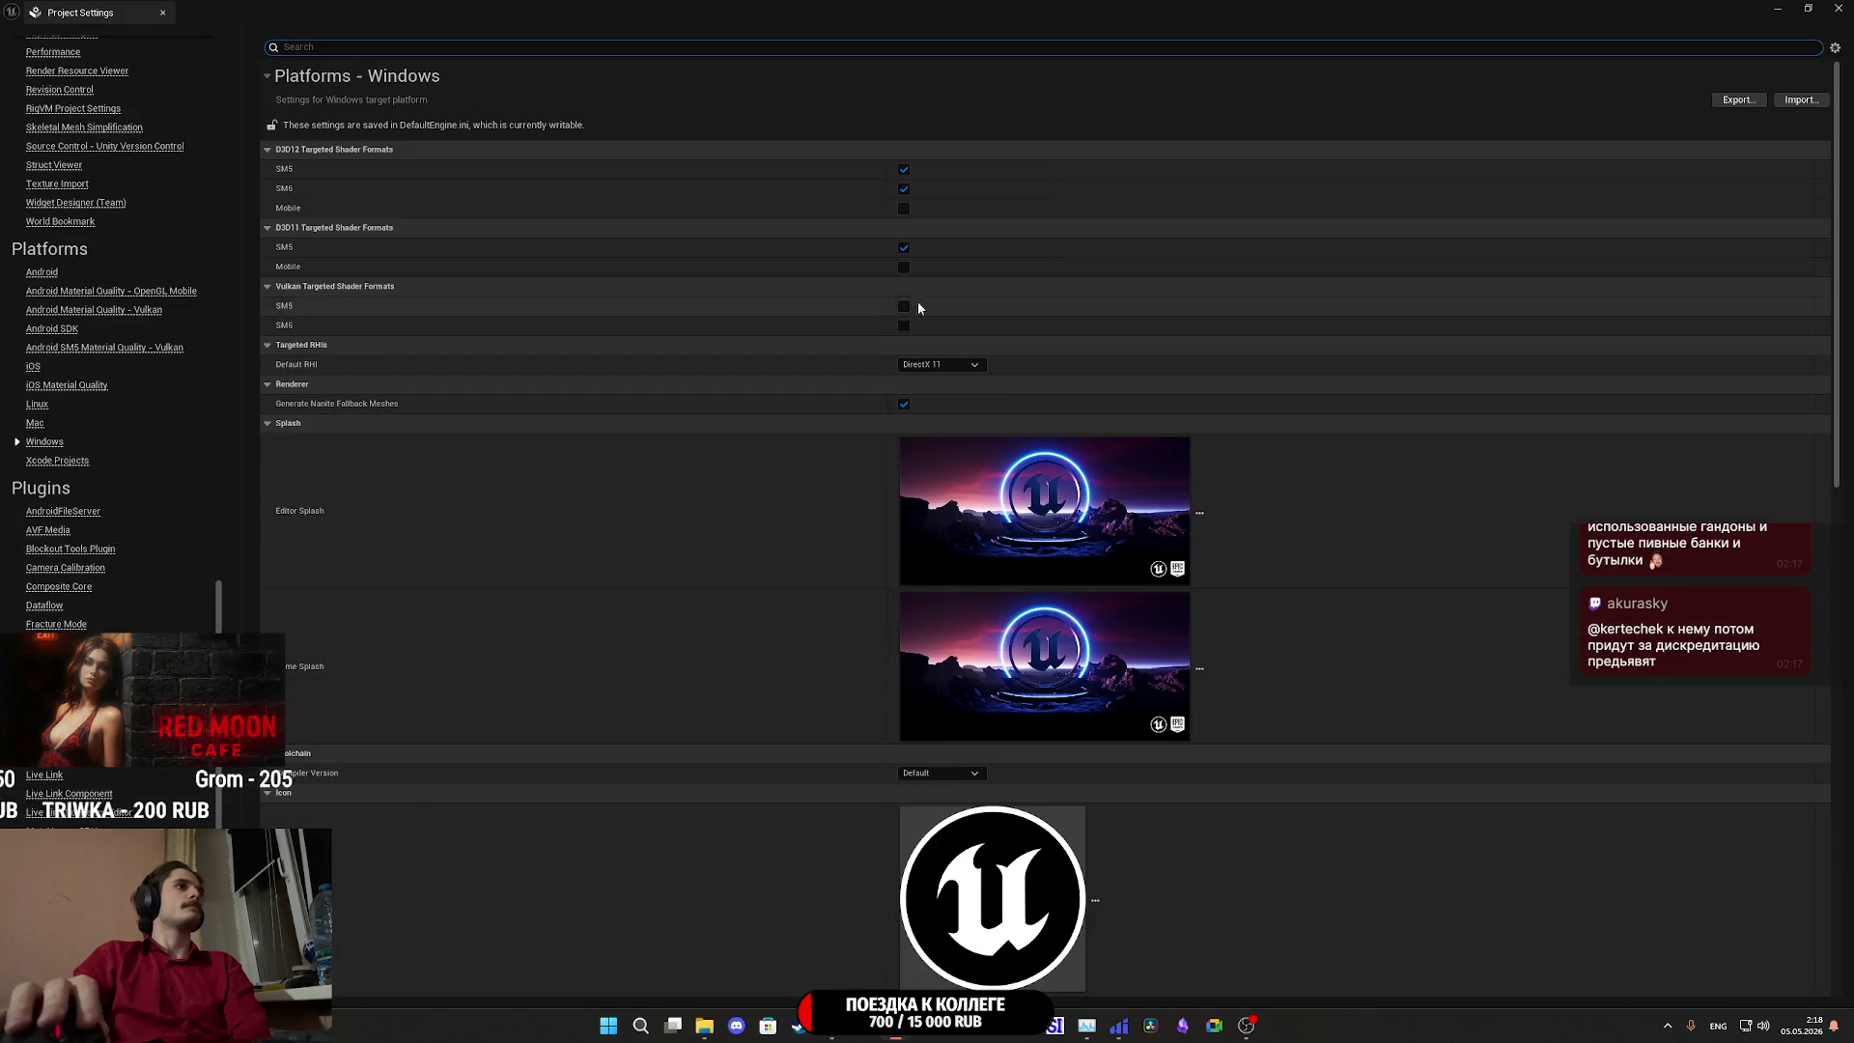
left_click(975, 365)
left_click(943, 406)
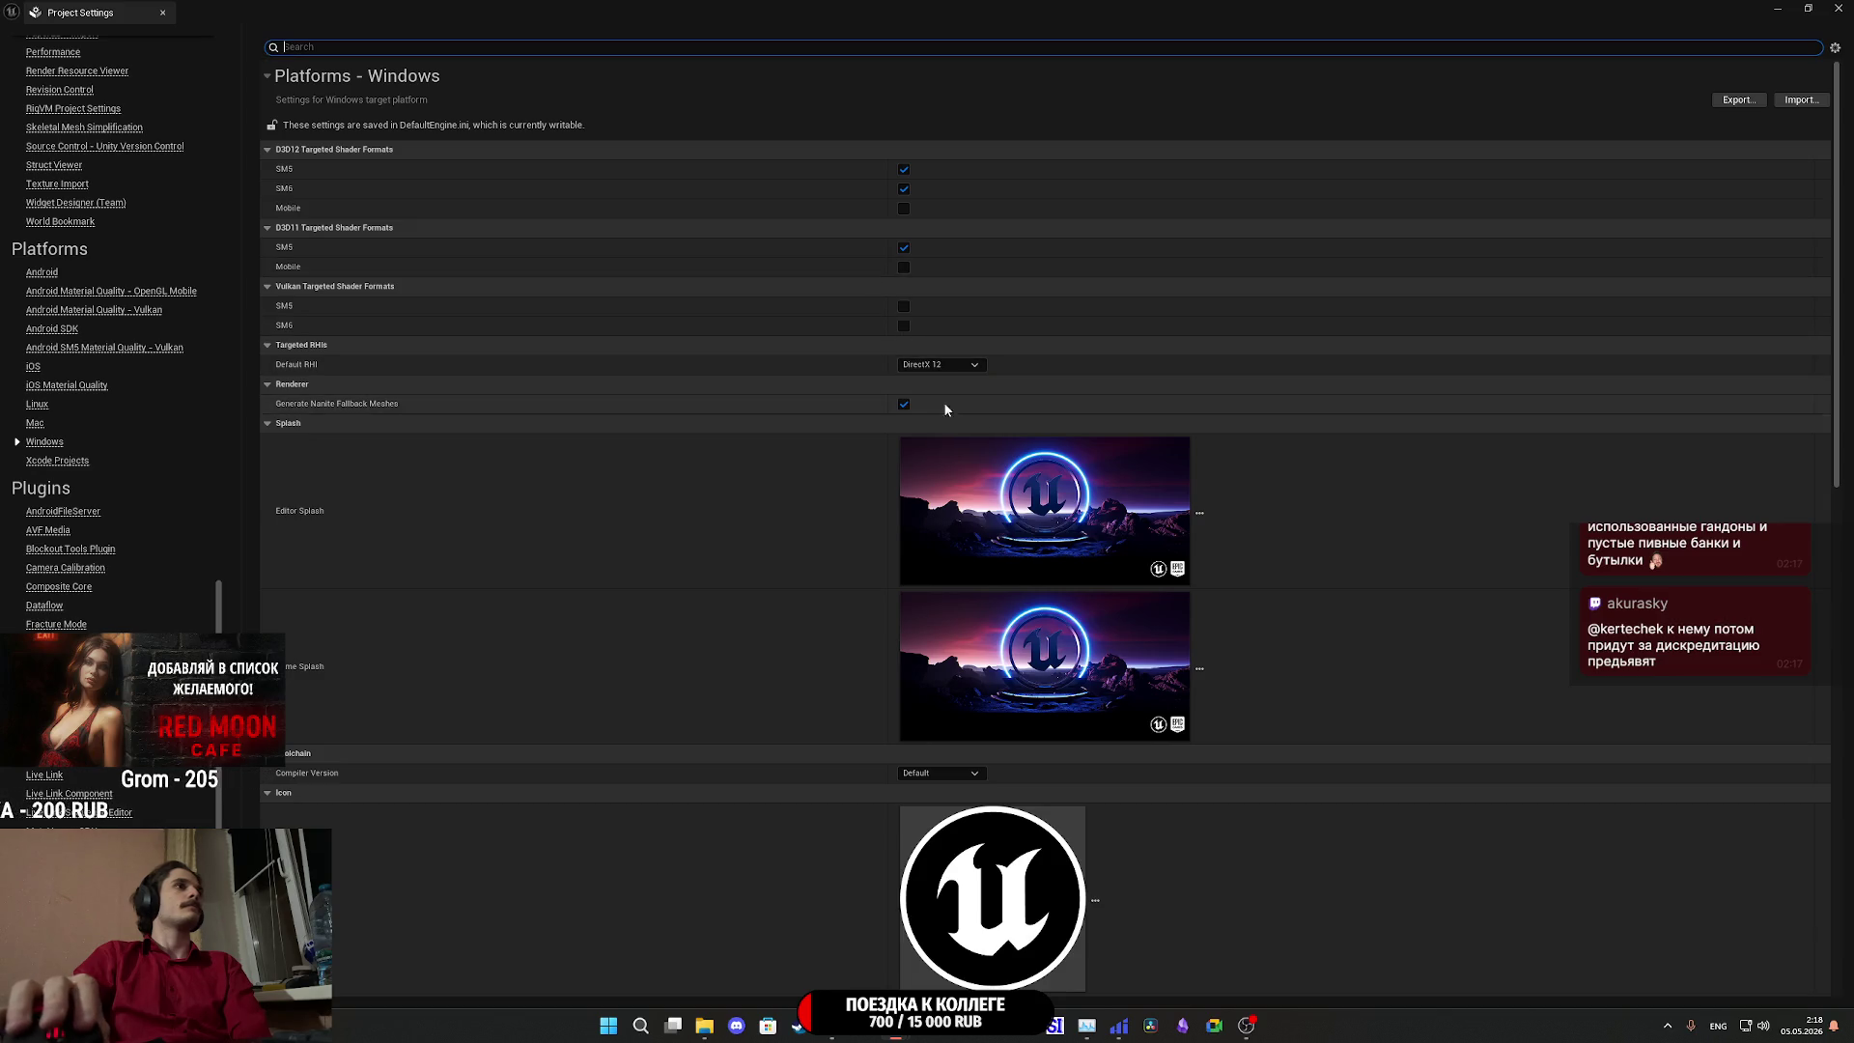
left_click(1712, 959)
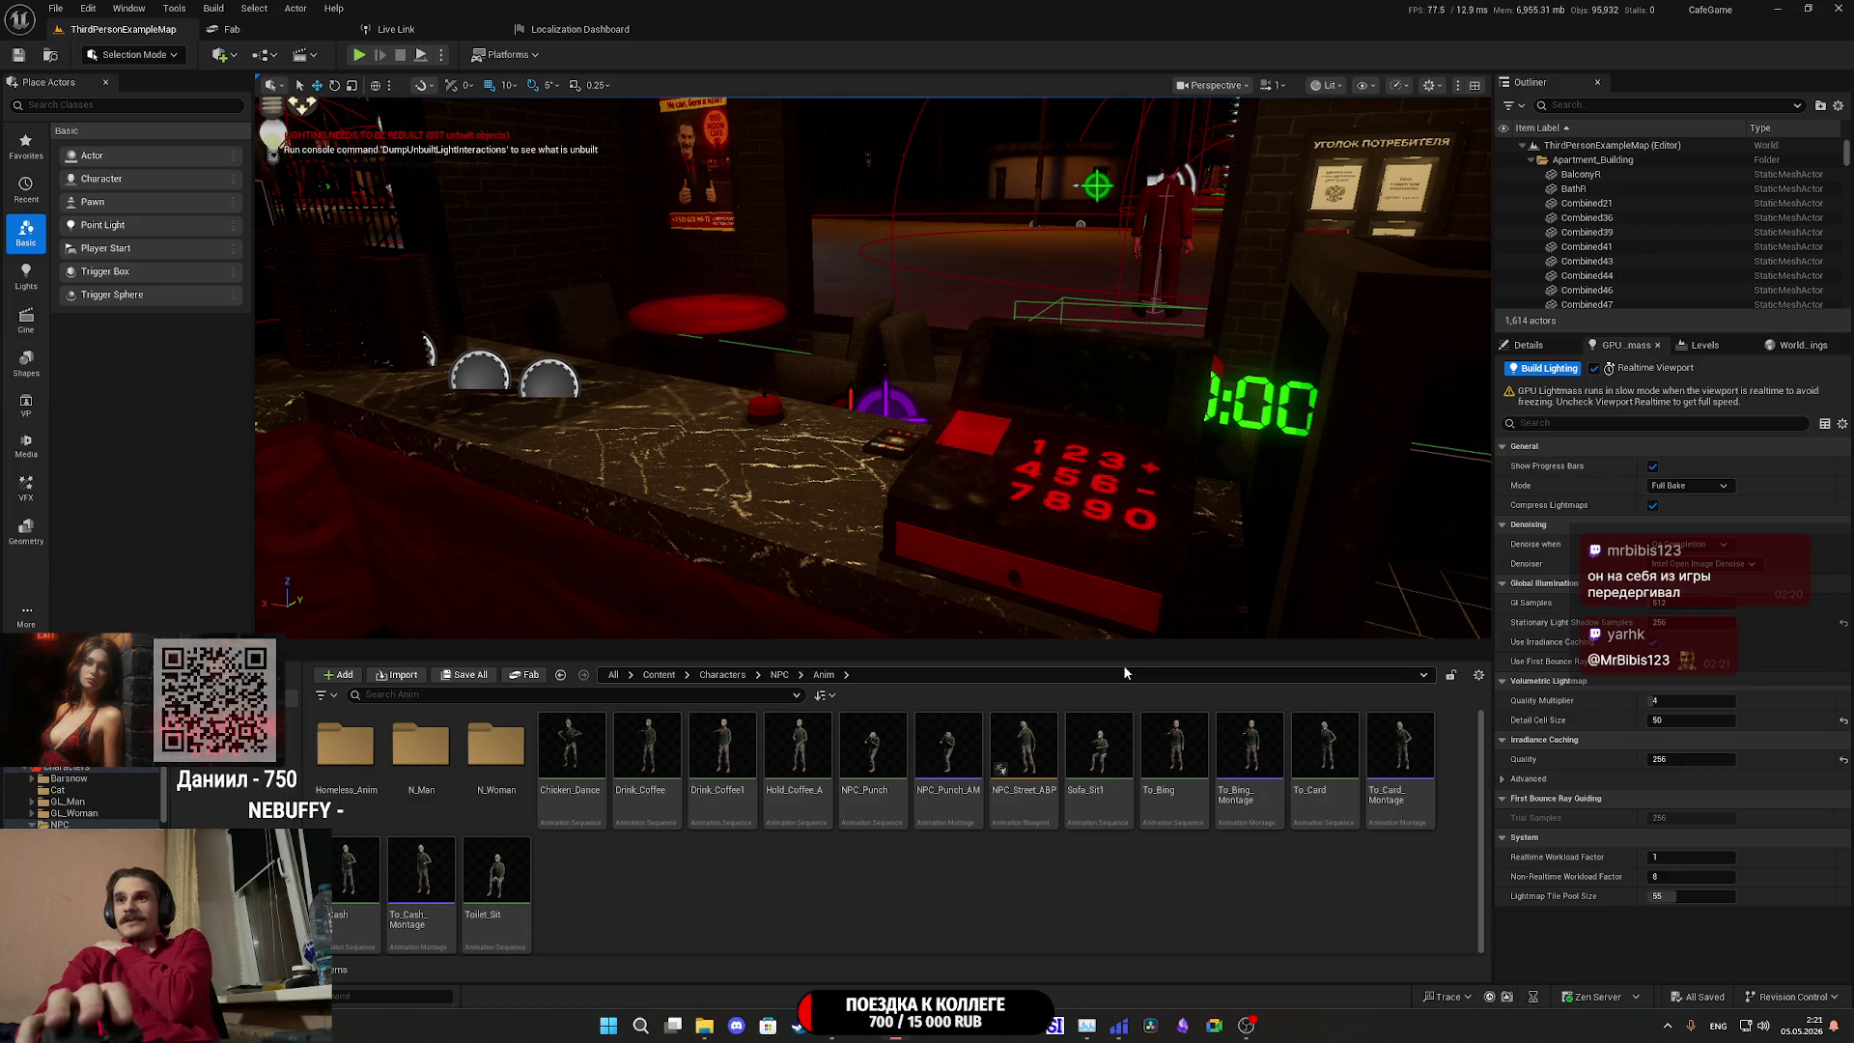
Start the lighting build, save the modified asset, then switch to the Twitch stream manager.
left_click(1564, 375)
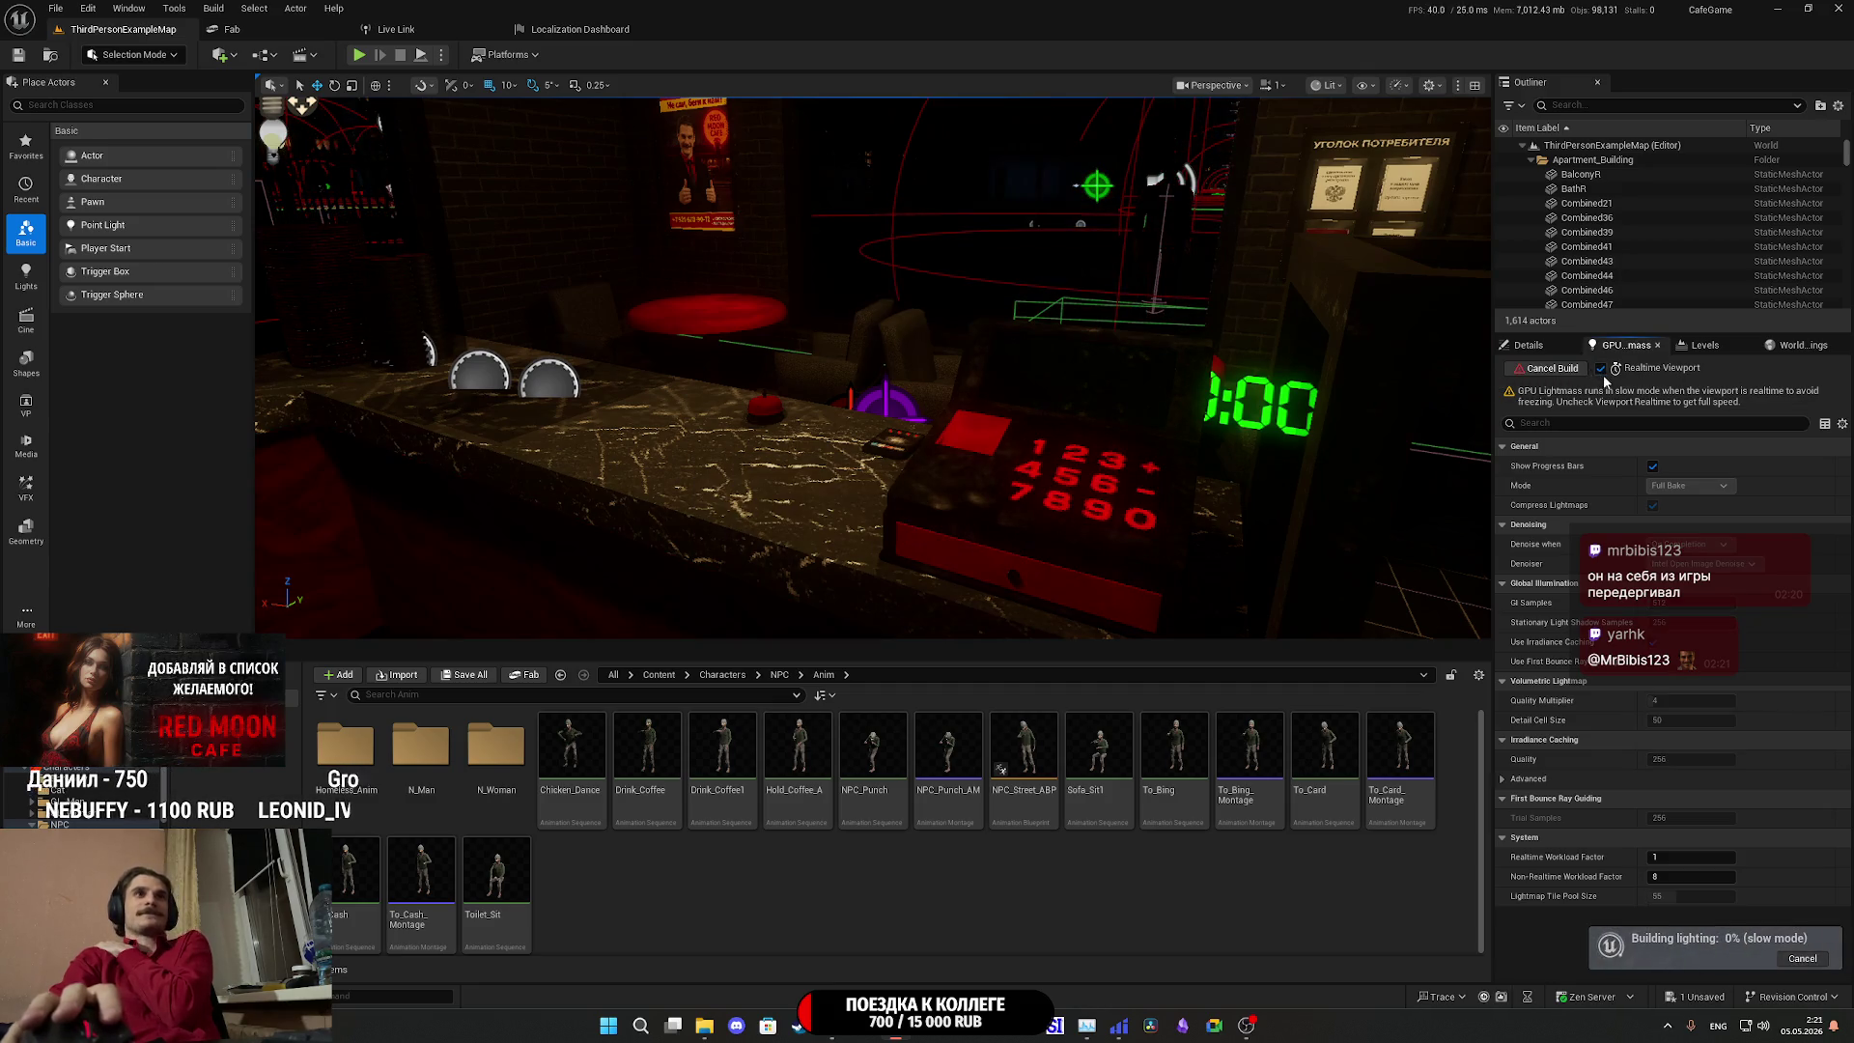
left_click(465, 674)
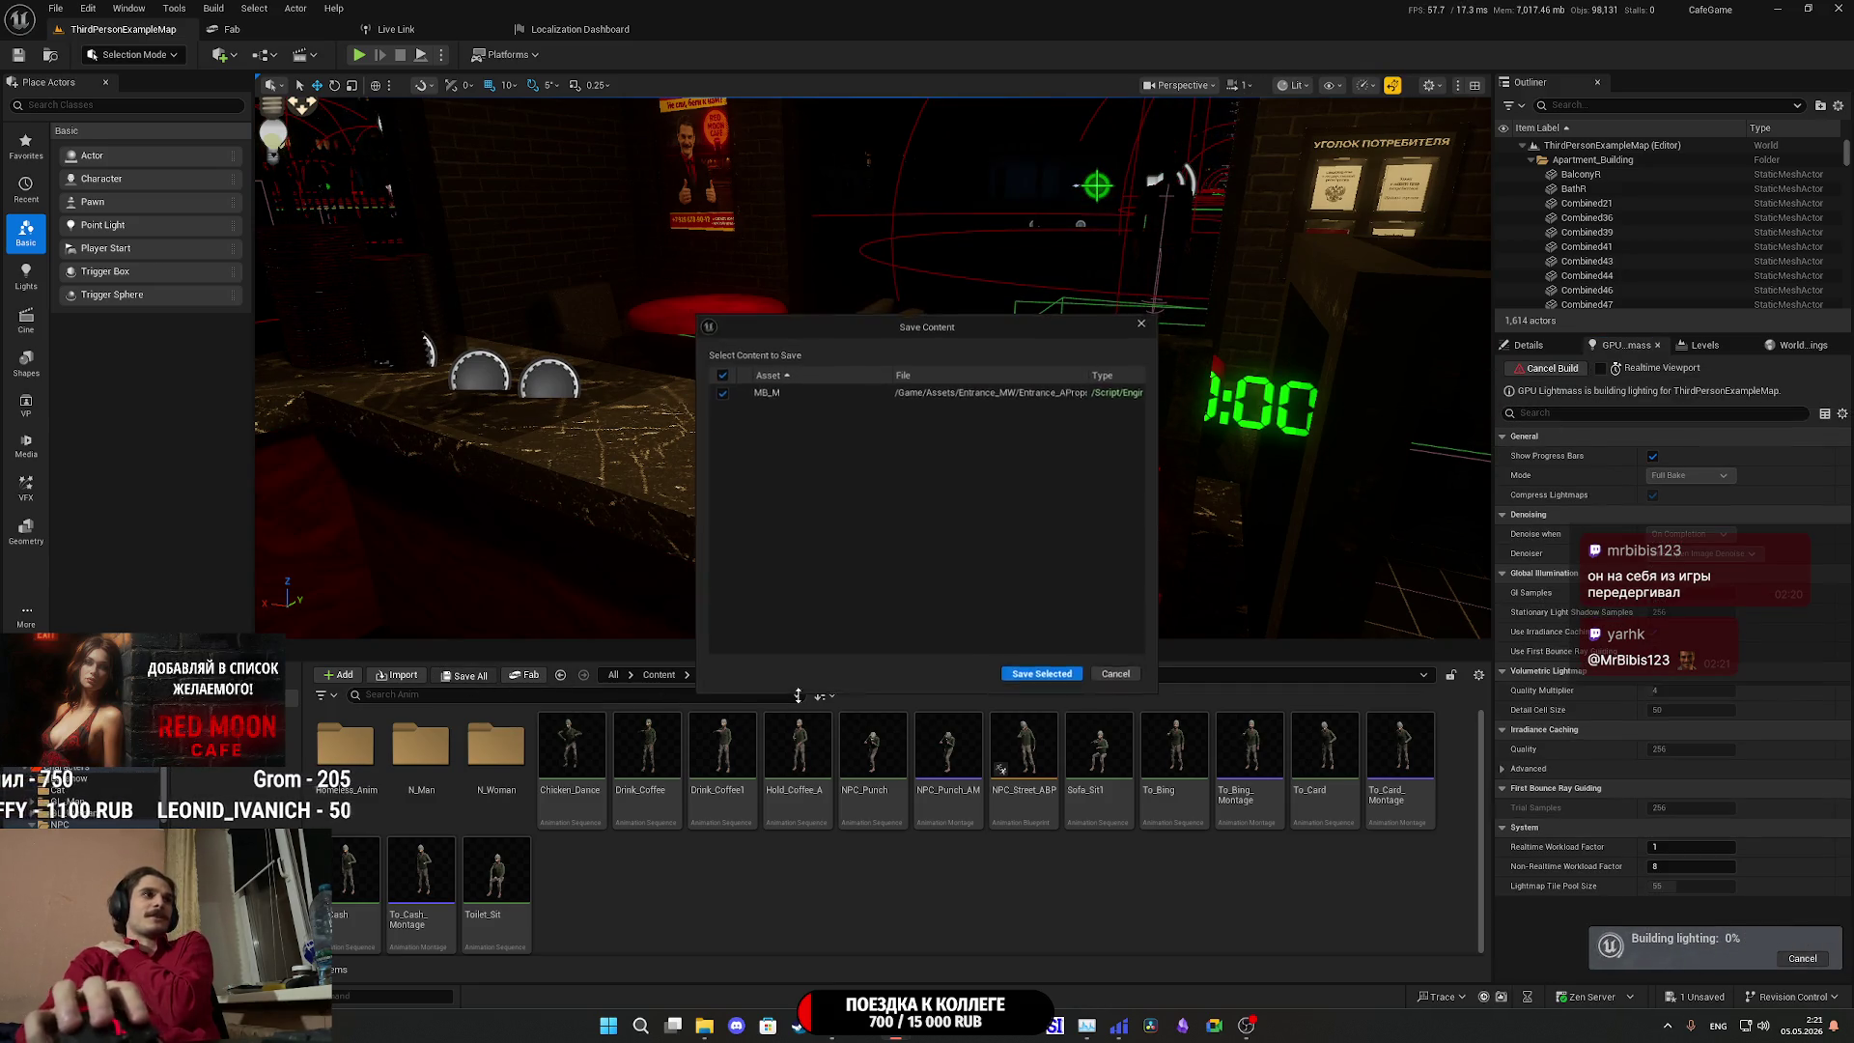
left_click(1039, 682)
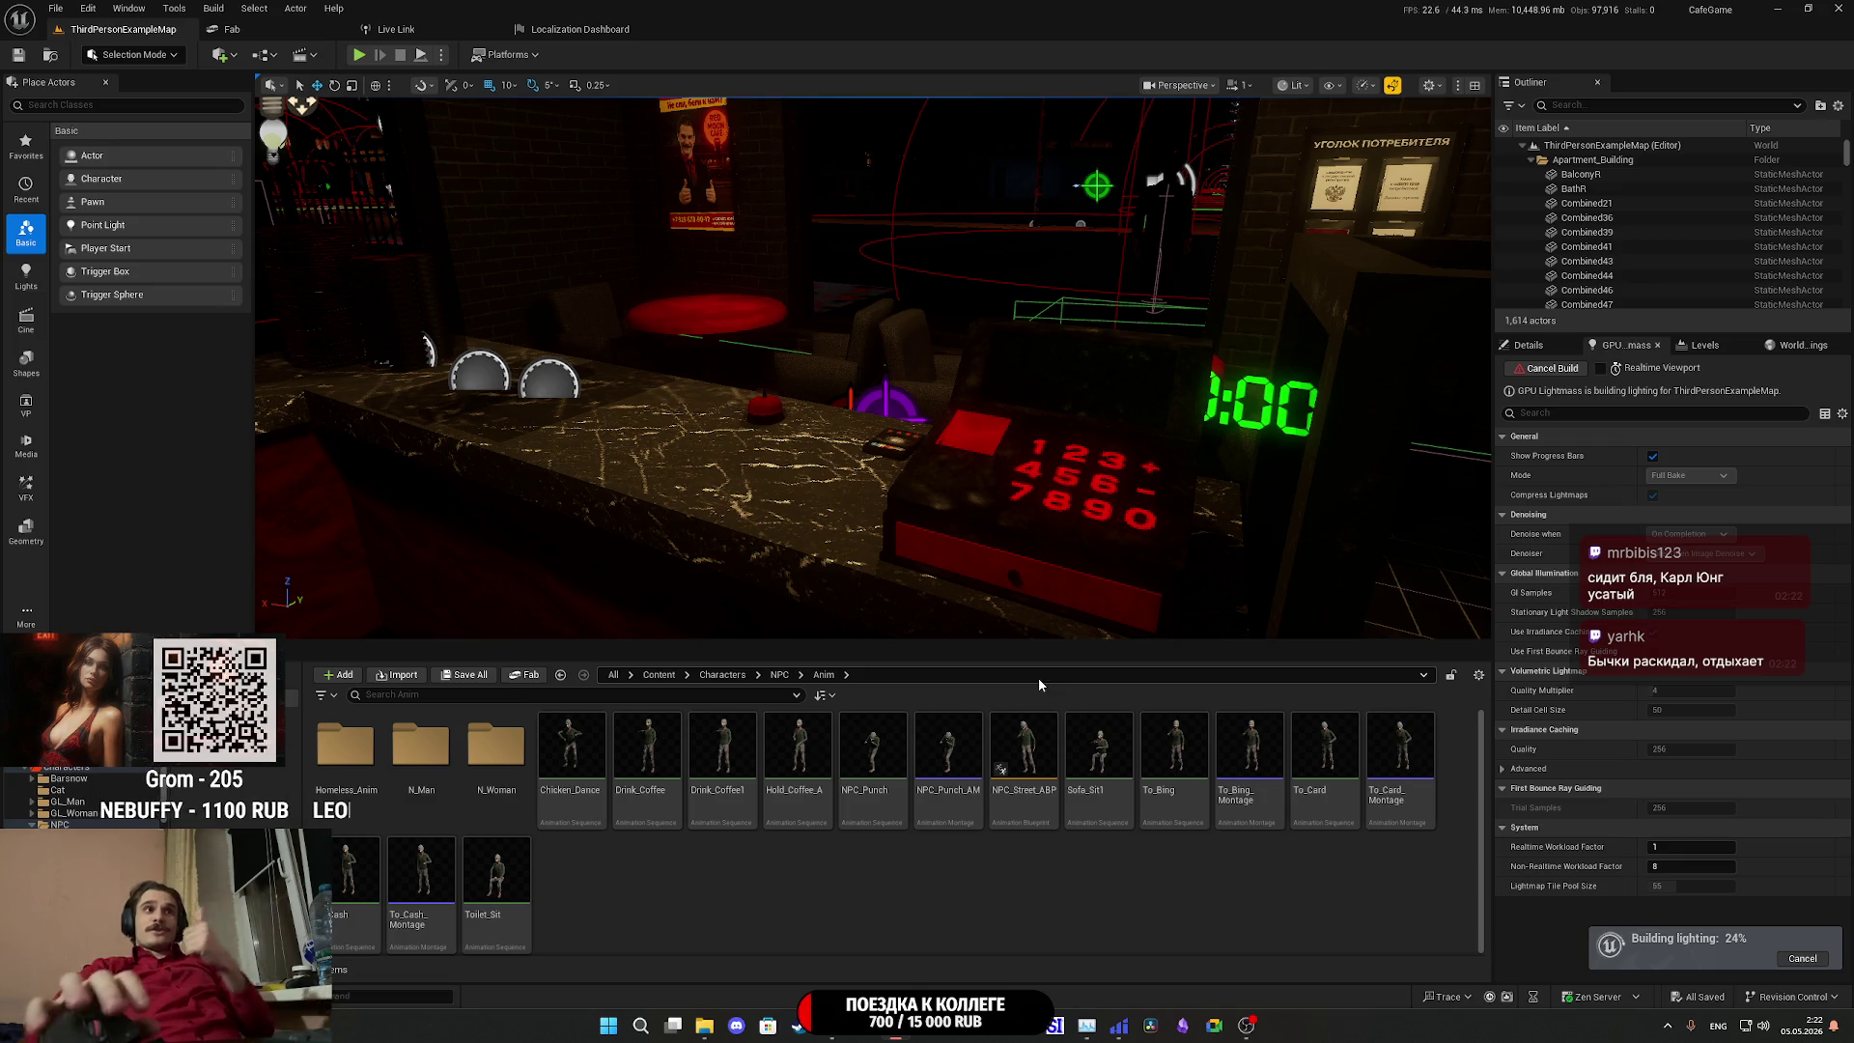
left_click_drag(1079, 582, 1129, 541)
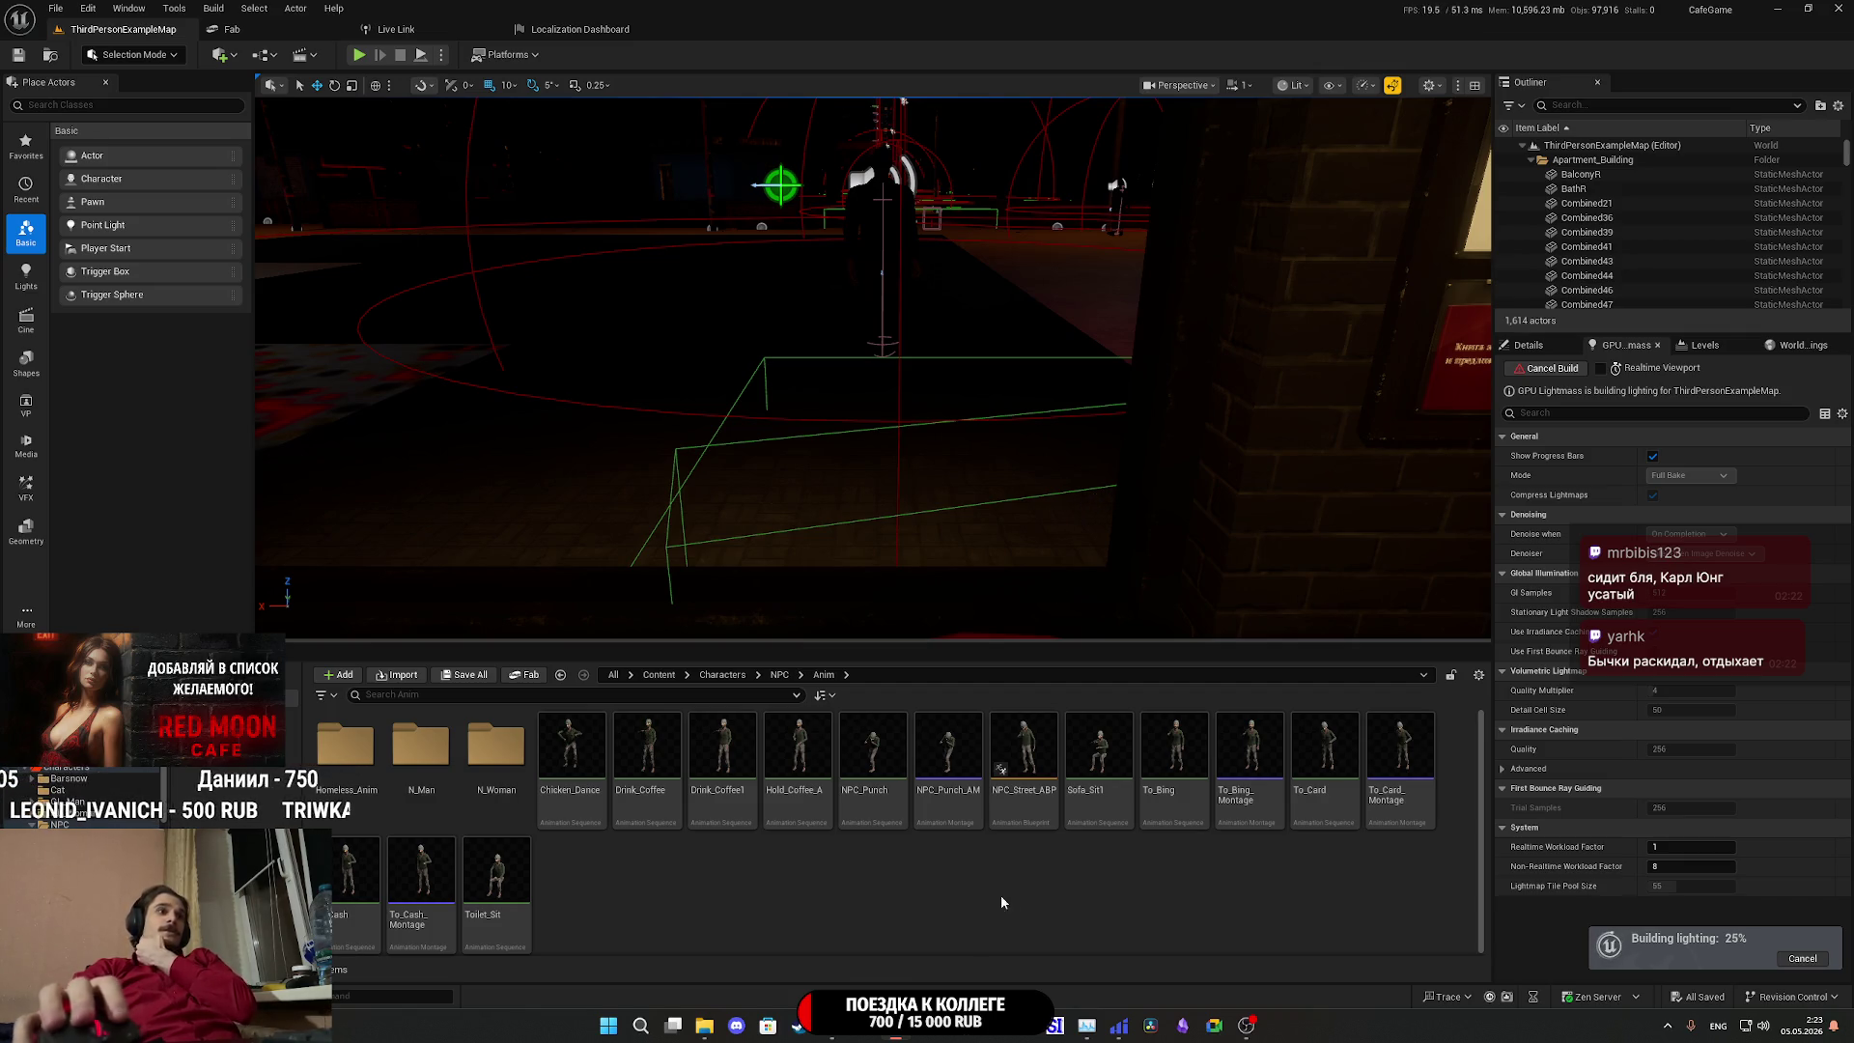
left_click(836, 1031)
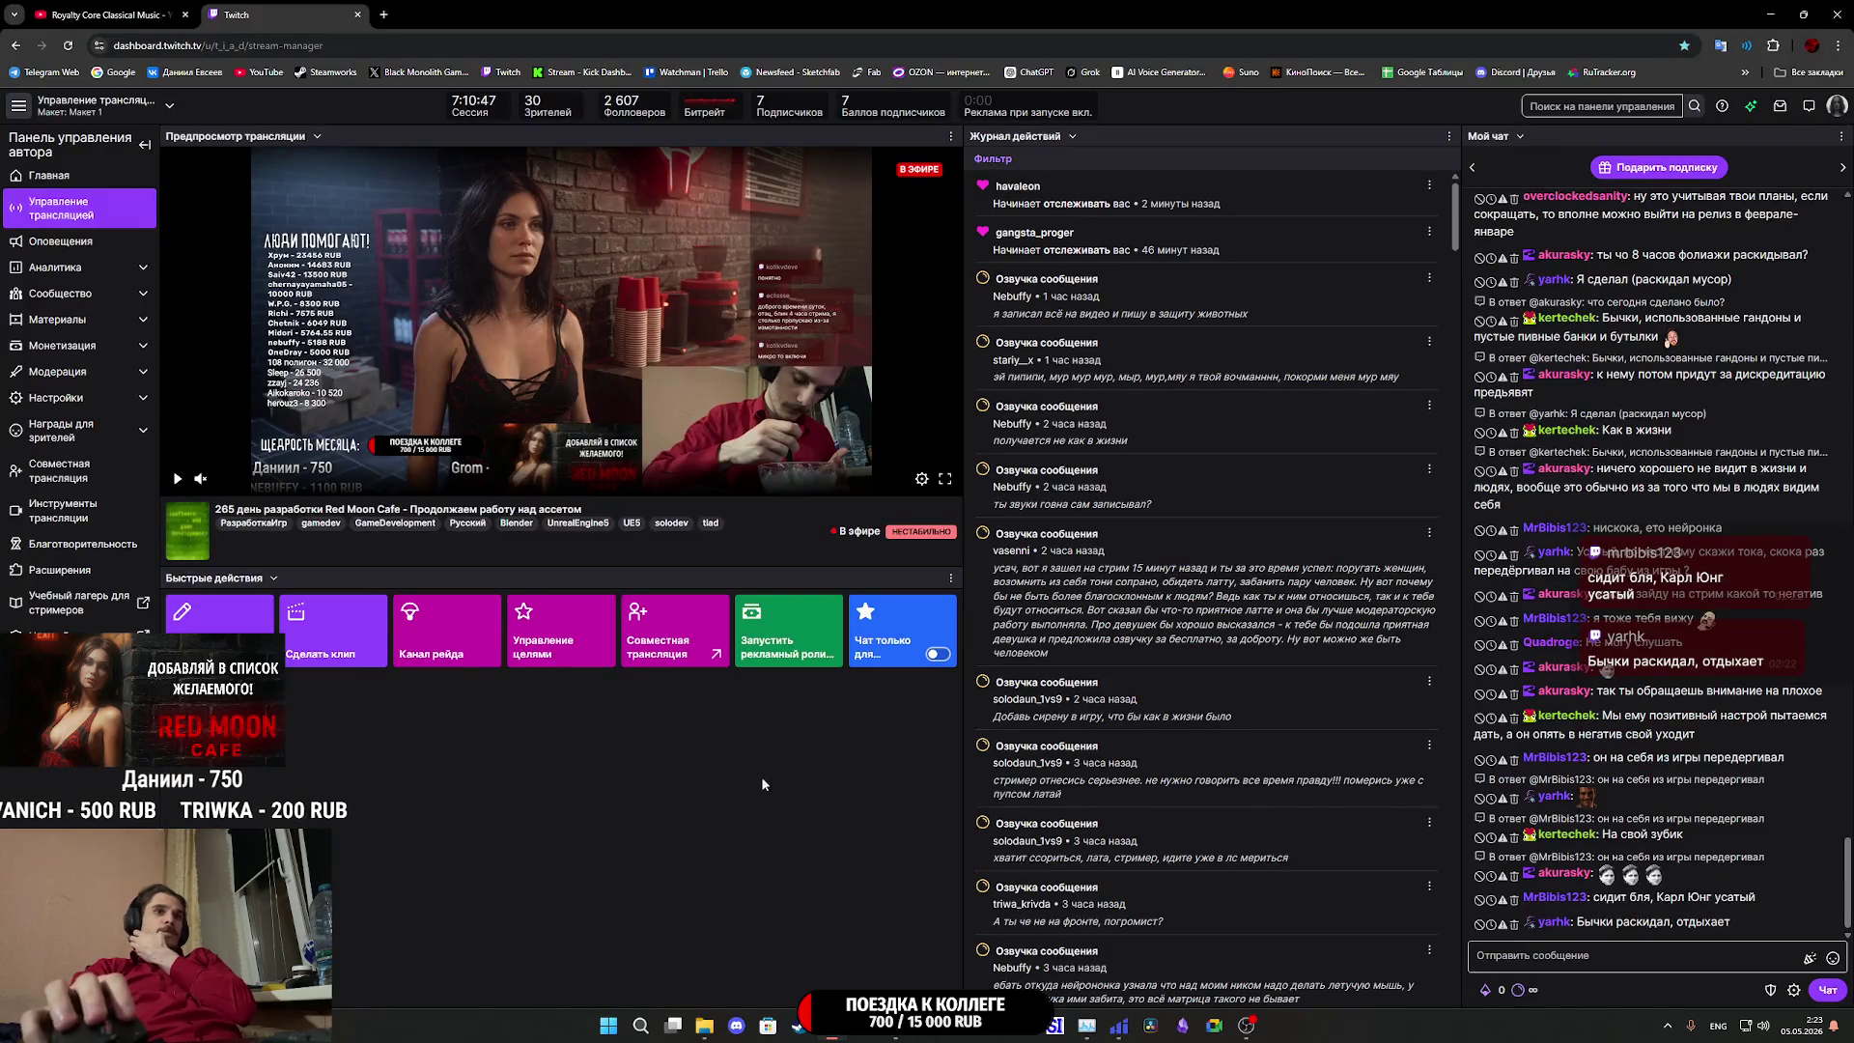
Play the Lost Sounds ambient video 'you feel happier alone.' on YouTube, then return to Twitch.
left_click(167, 8)
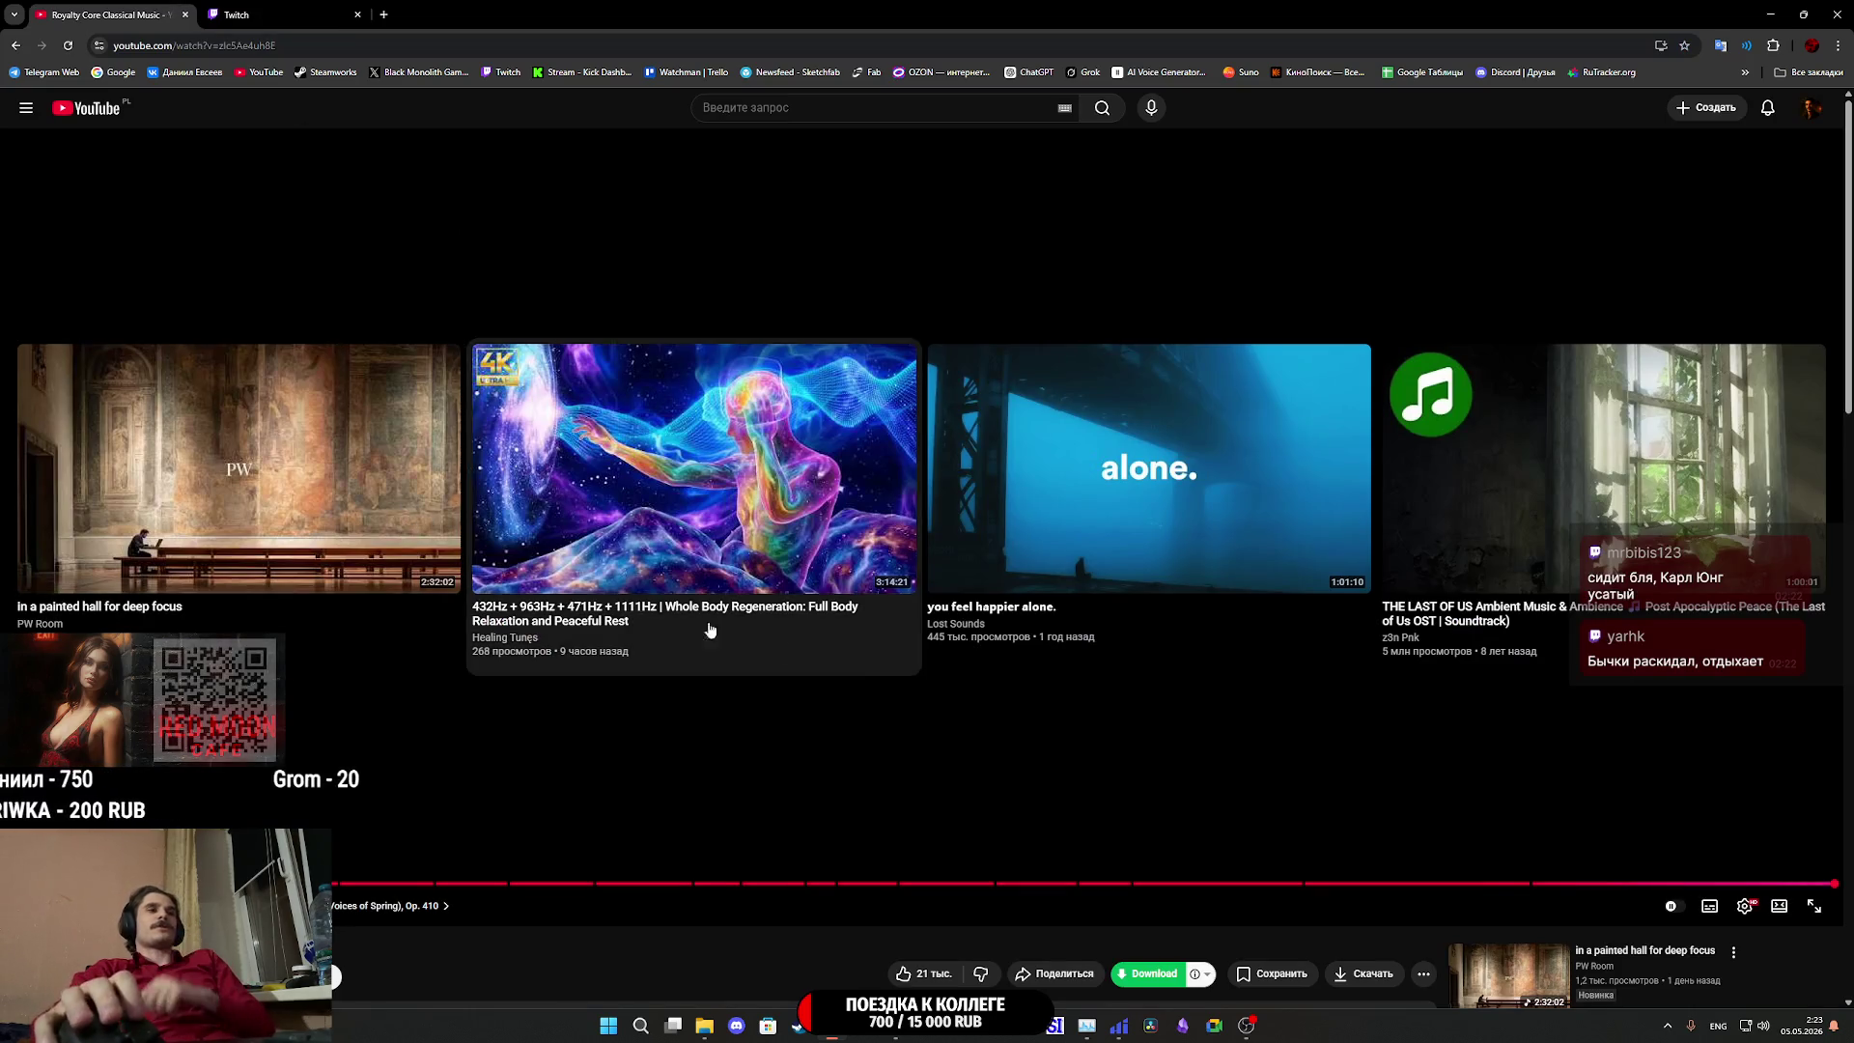
left_click(1080, 573)
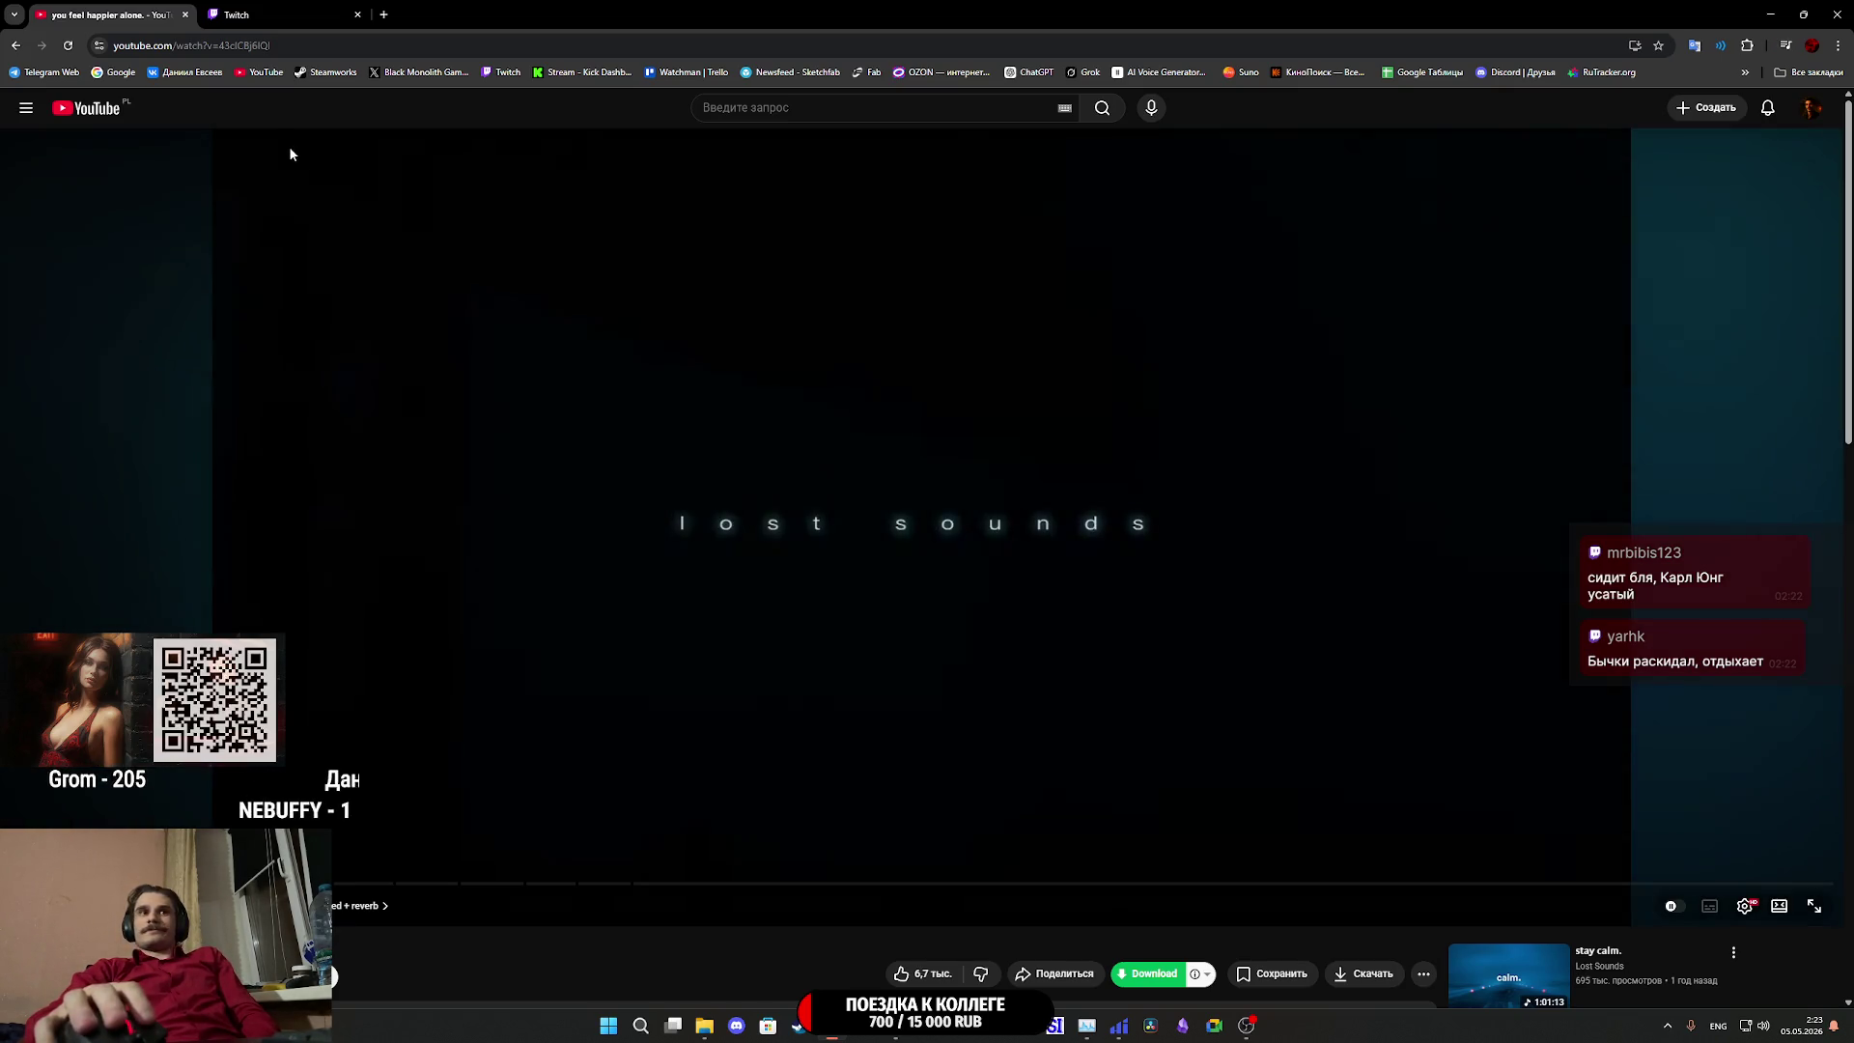
left_click(291, 11)
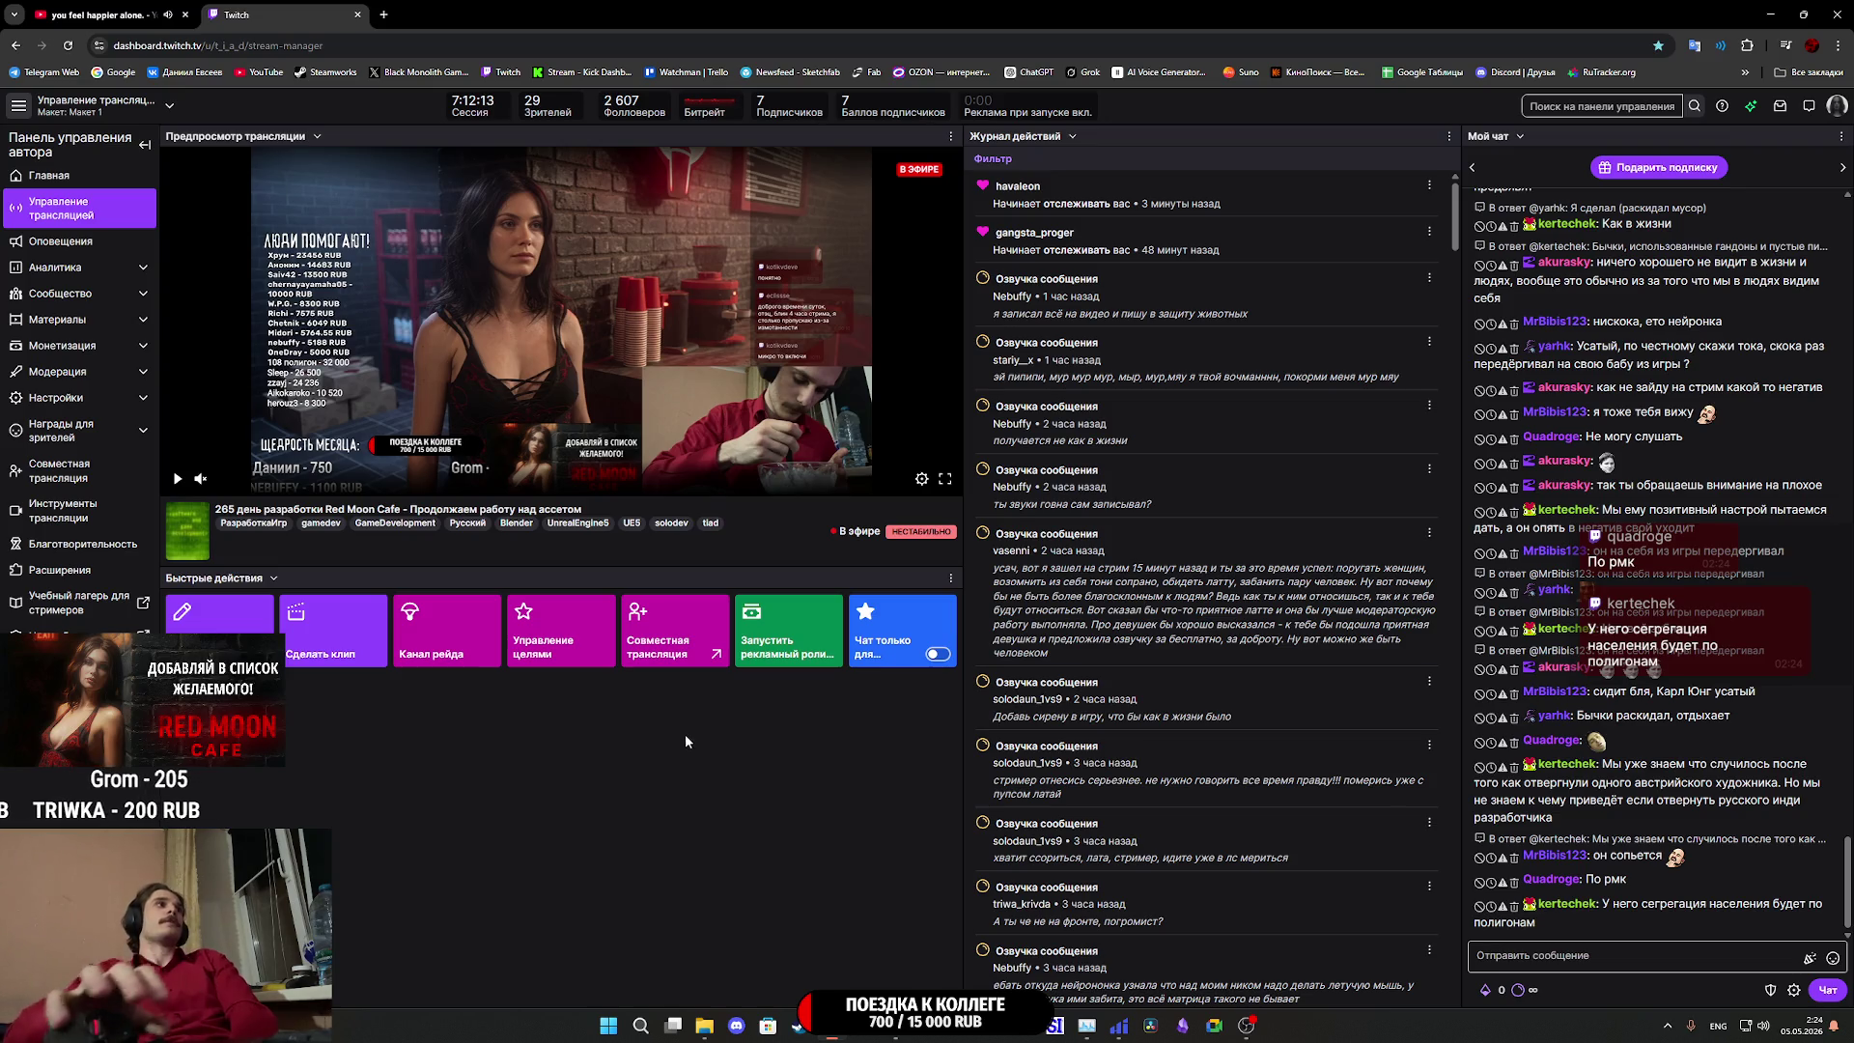
Check the underwater ambient video on YouTube, then return to the Unreal Editor.
left_click(106, 15)
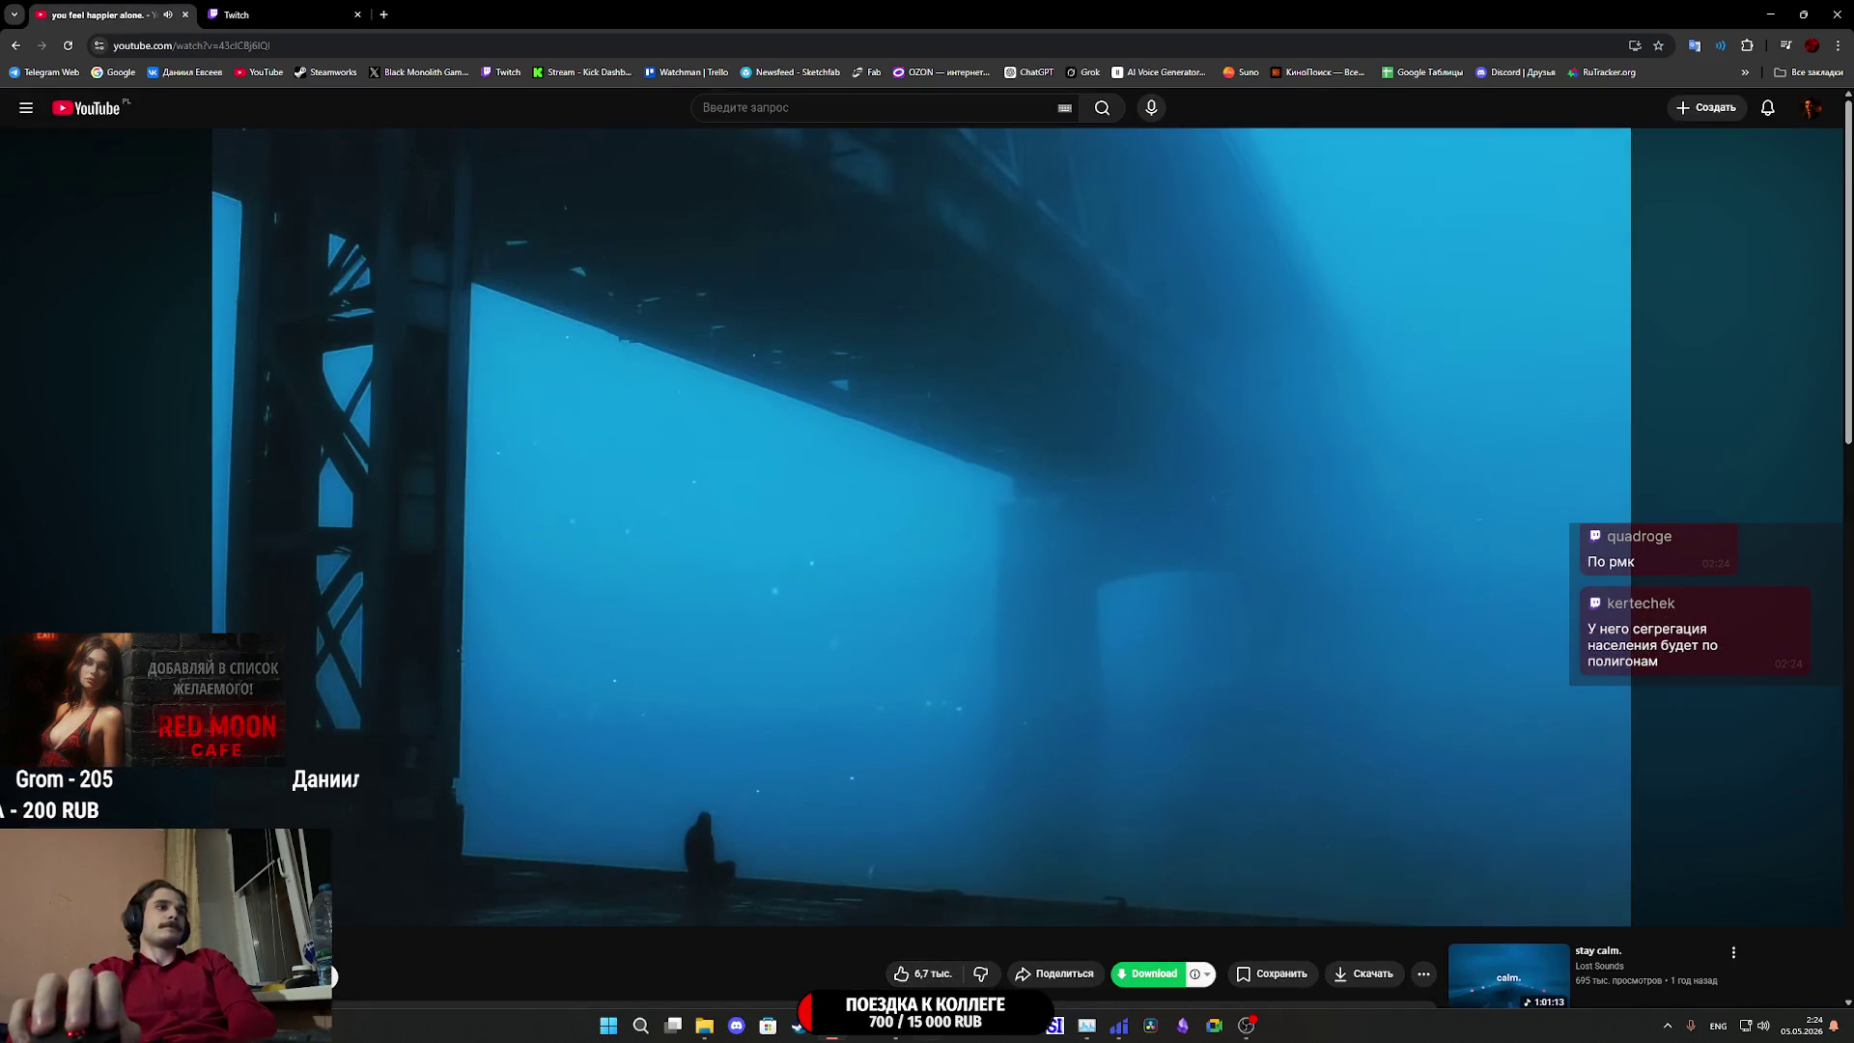
key("alt+Tab")
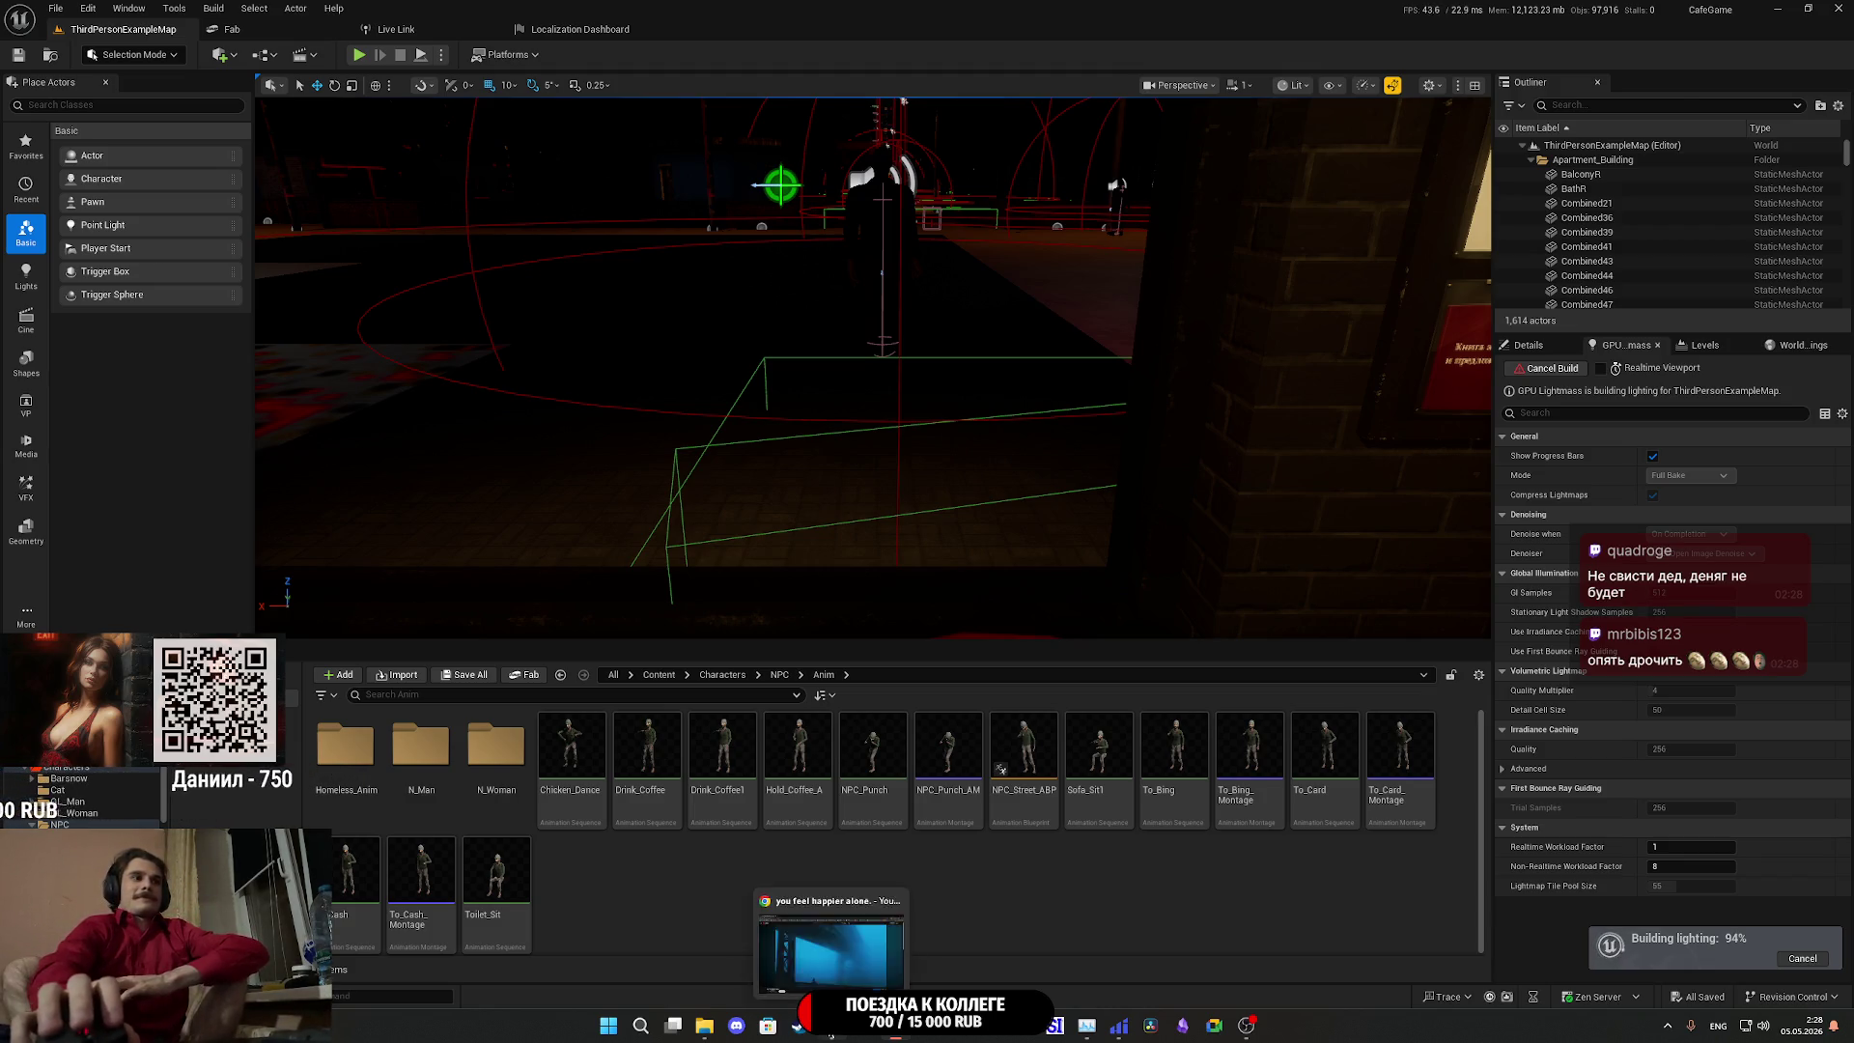
Bring Chrome forward with the Twitch stream manager tab showing.
left_click(831, 1026)
left_click(266, 12)
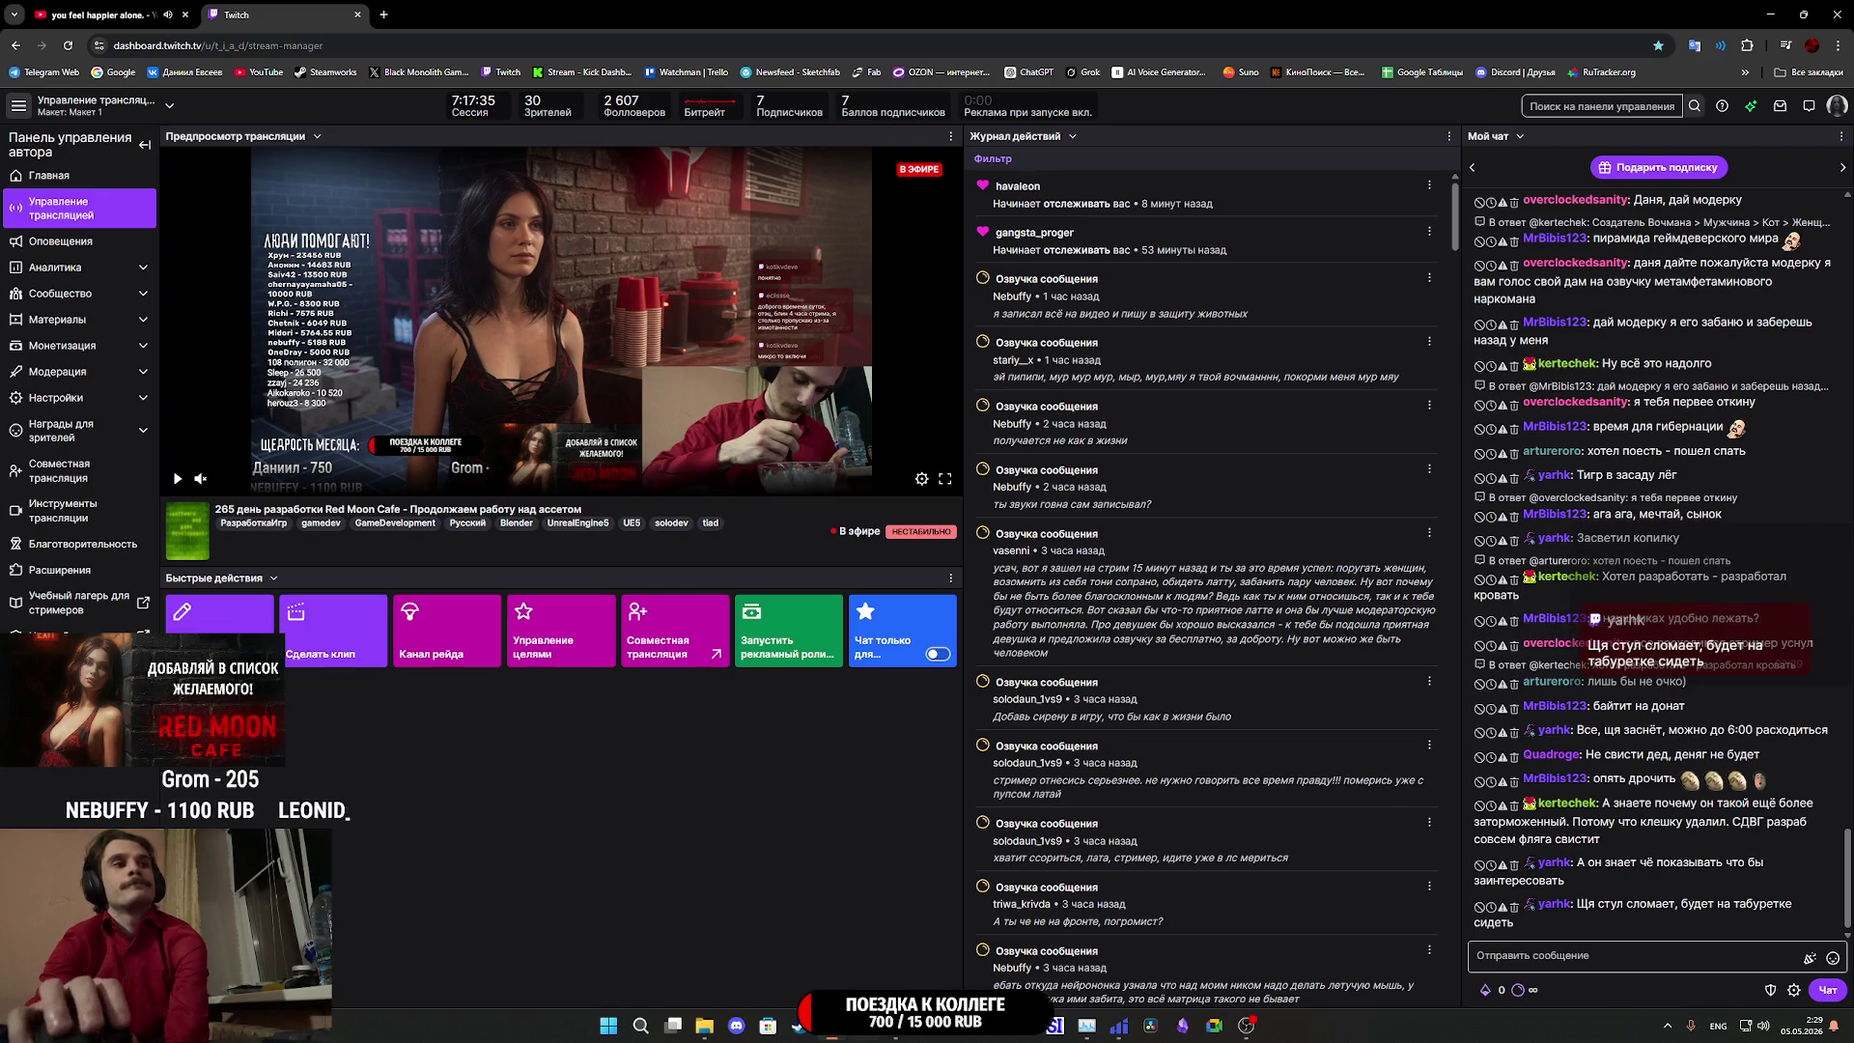
Return to the Unreal editor, where the GPU Lightmass build has finished.
key("alt+Tab")
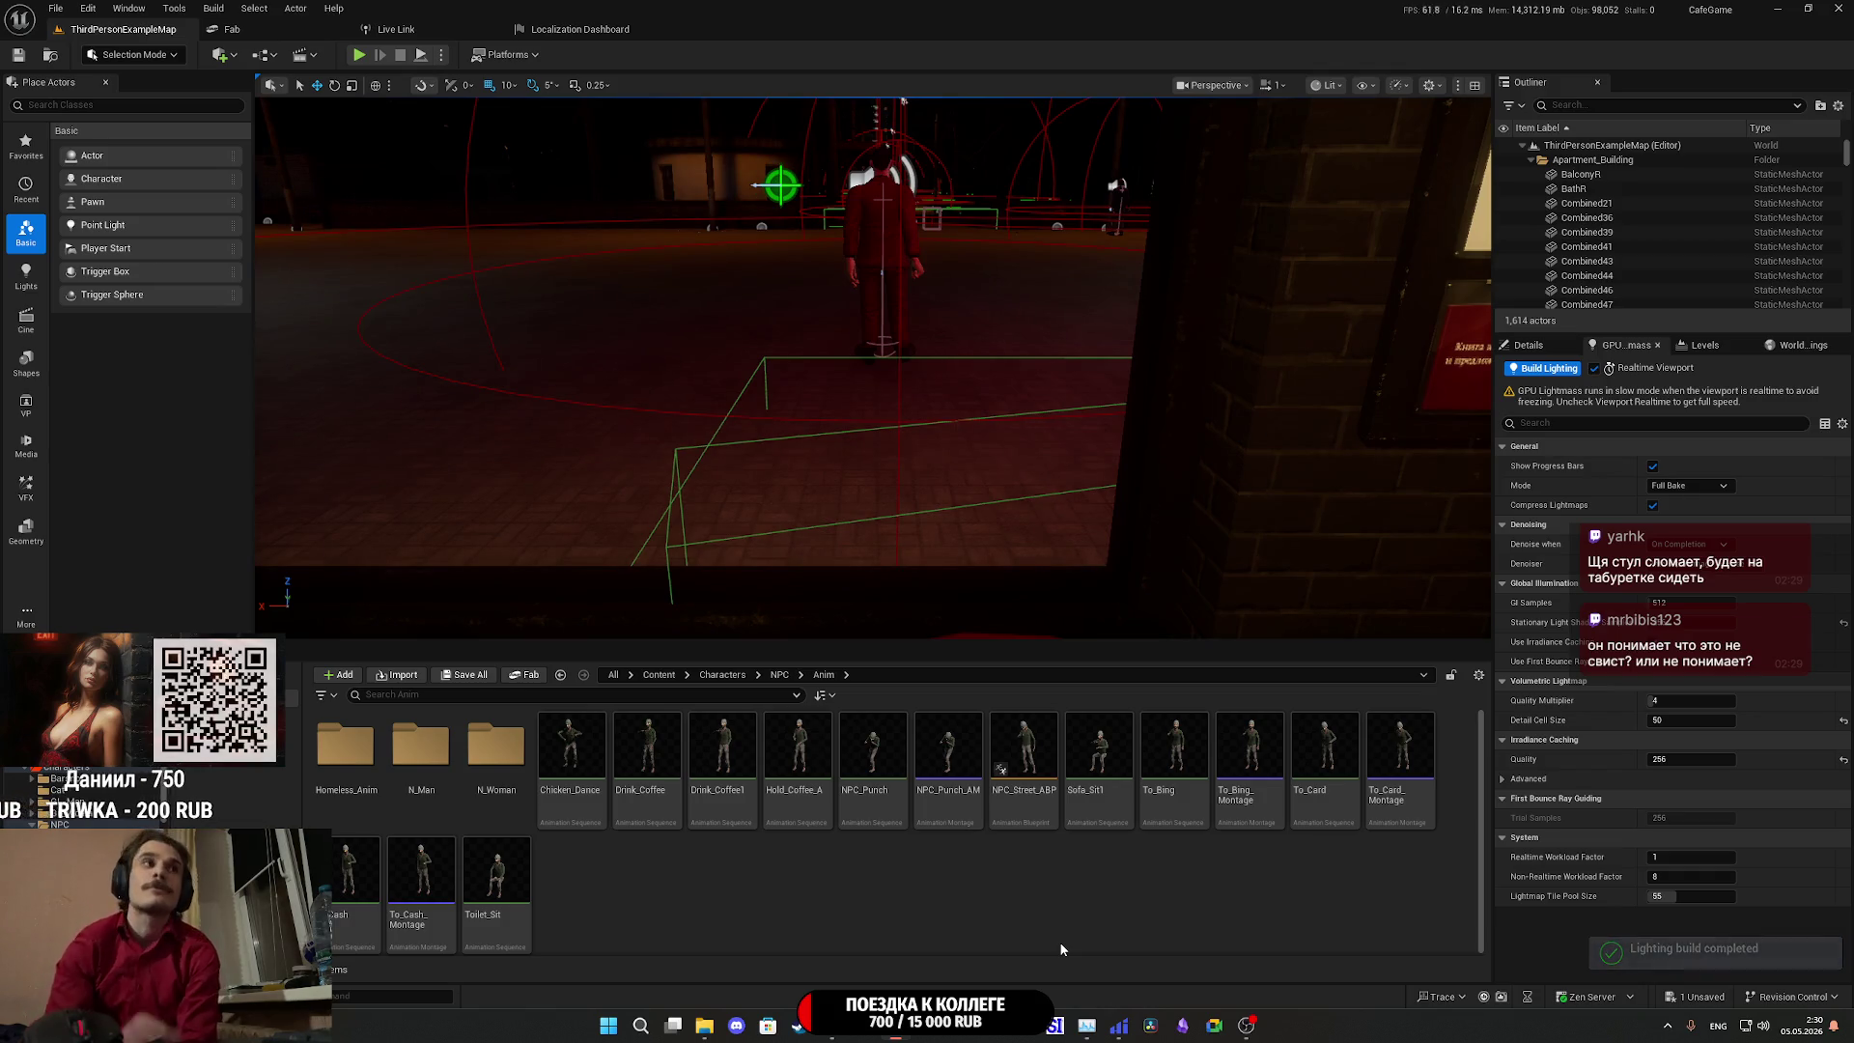
Save ThirdPersonExampleMap_BuiltData via Save Selected, then look around the relit street.
left_click(467, 676)
left_click(1047, 675)
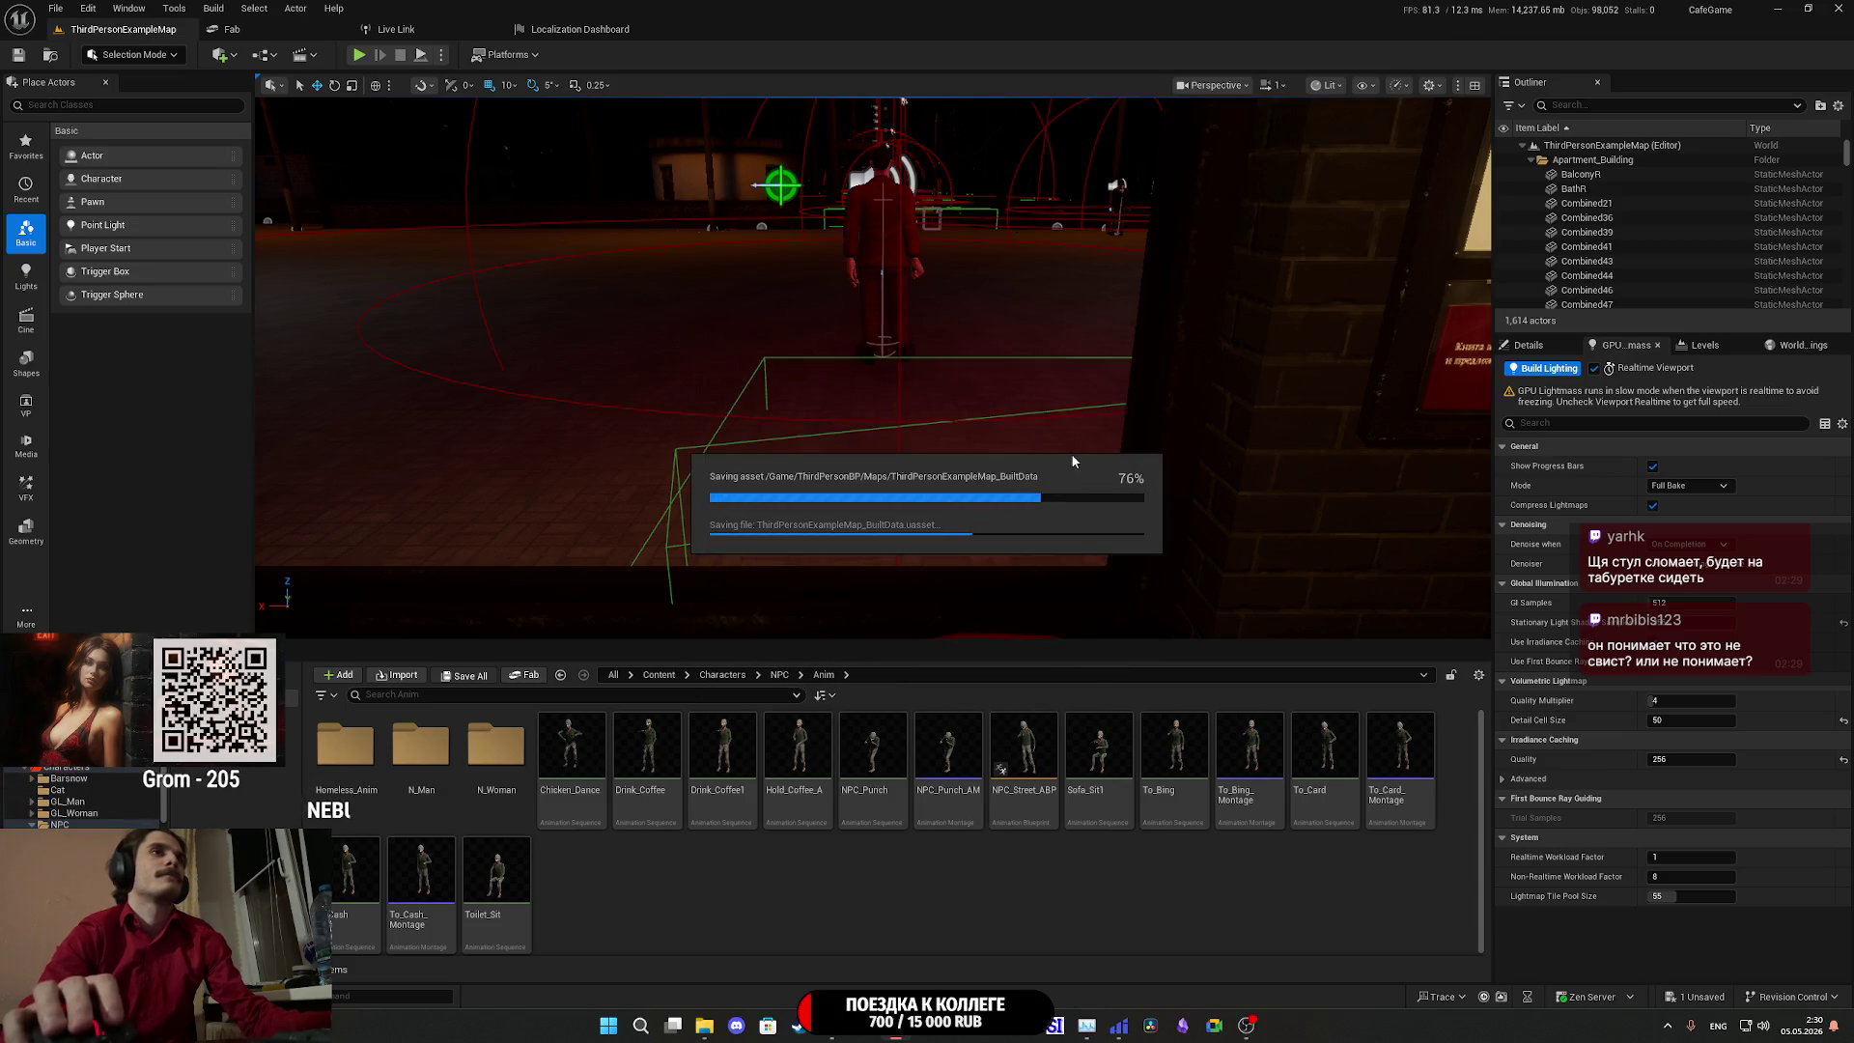
mouse_move(1074, 450)
left_mouse_down()
mouse_move(898, 449)
mouse_move(958, 396)
left_mouse_up()
scroll(909, 442, "up", 1)
scroll(922, 431, "down", 3)
scroll(931, 423, "down", 1)
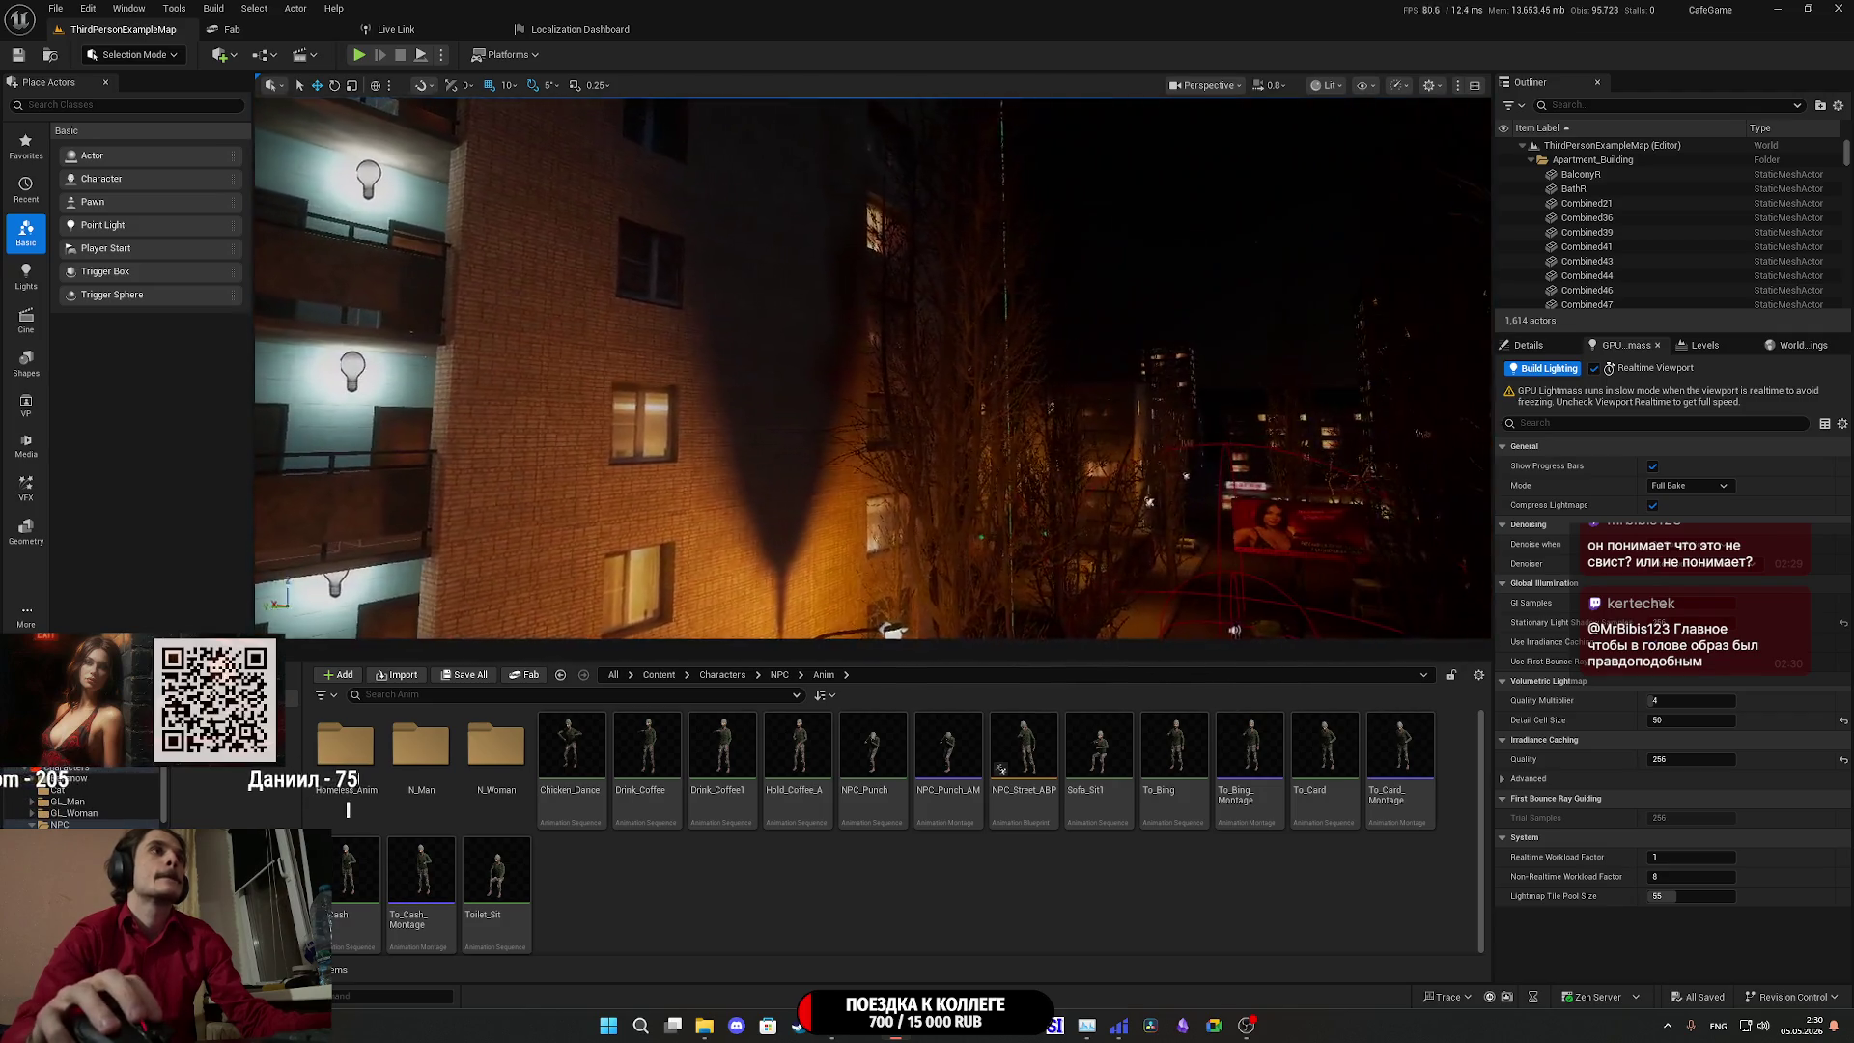
left_click_drag(958, 395, 998, 356)
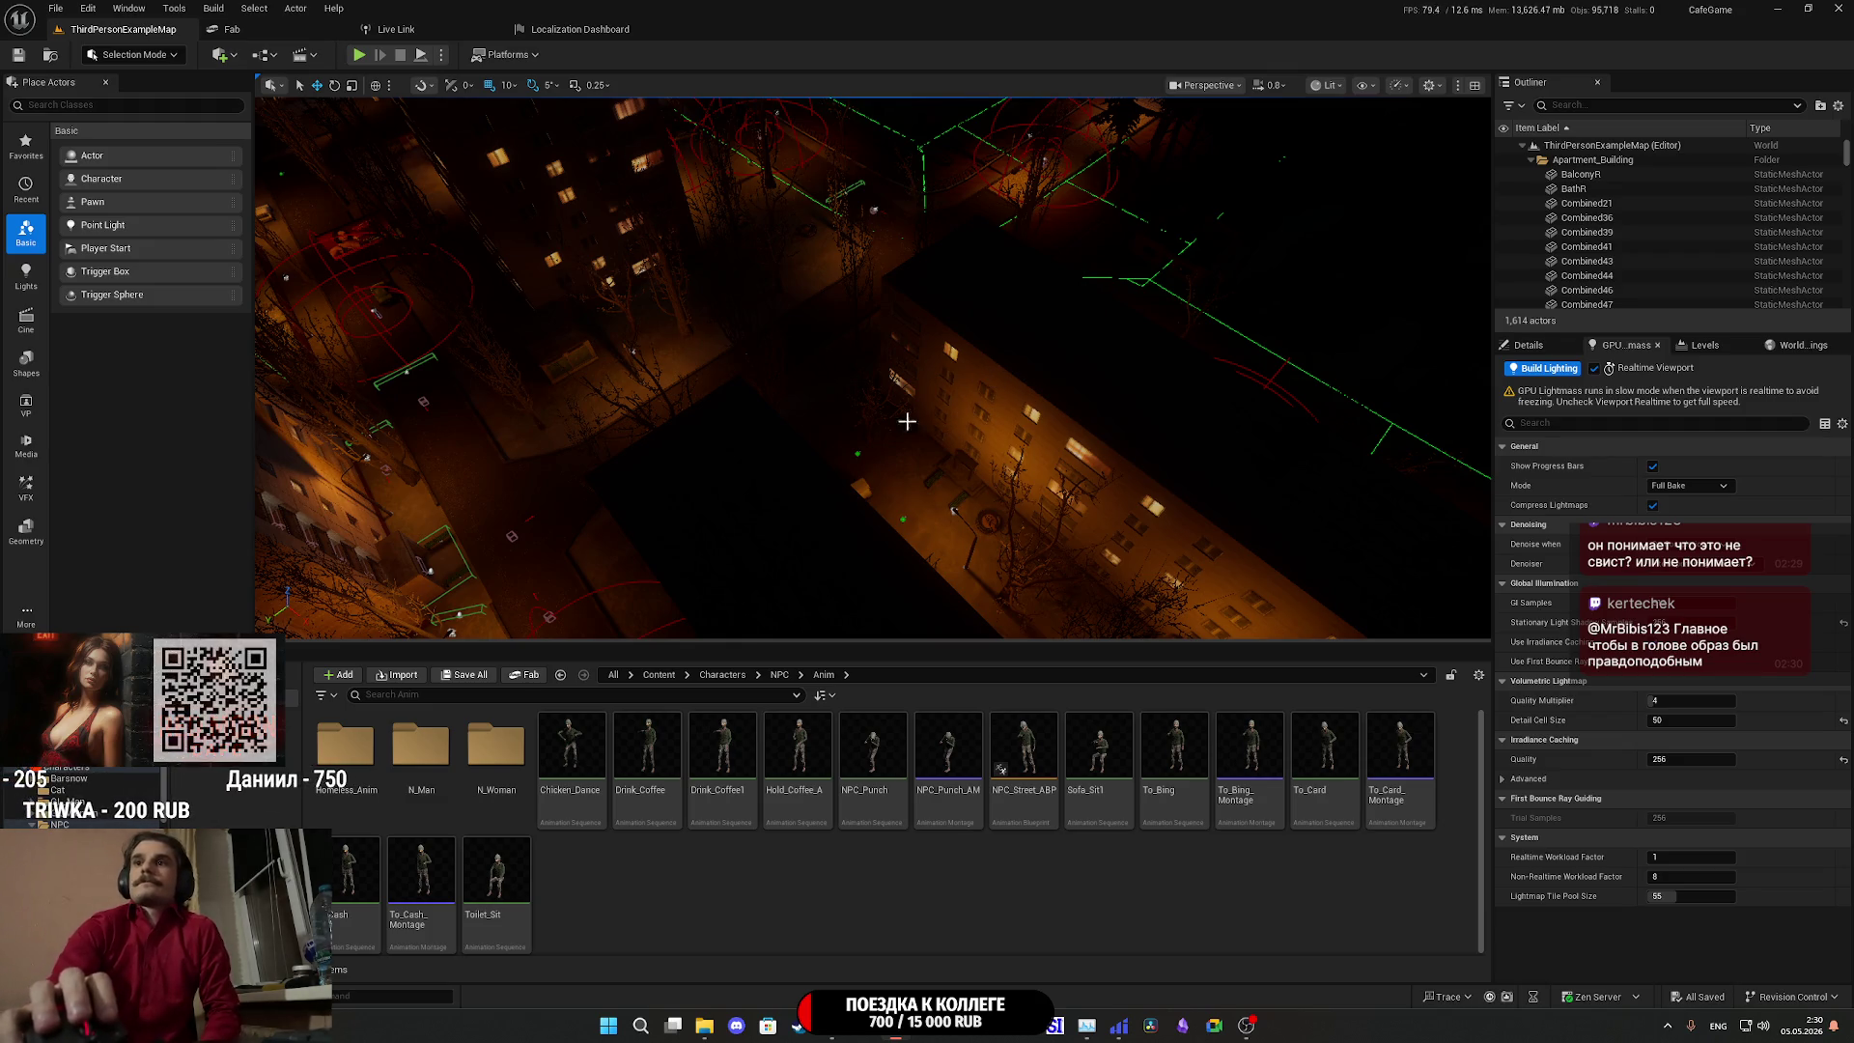
left_click(174, 8)
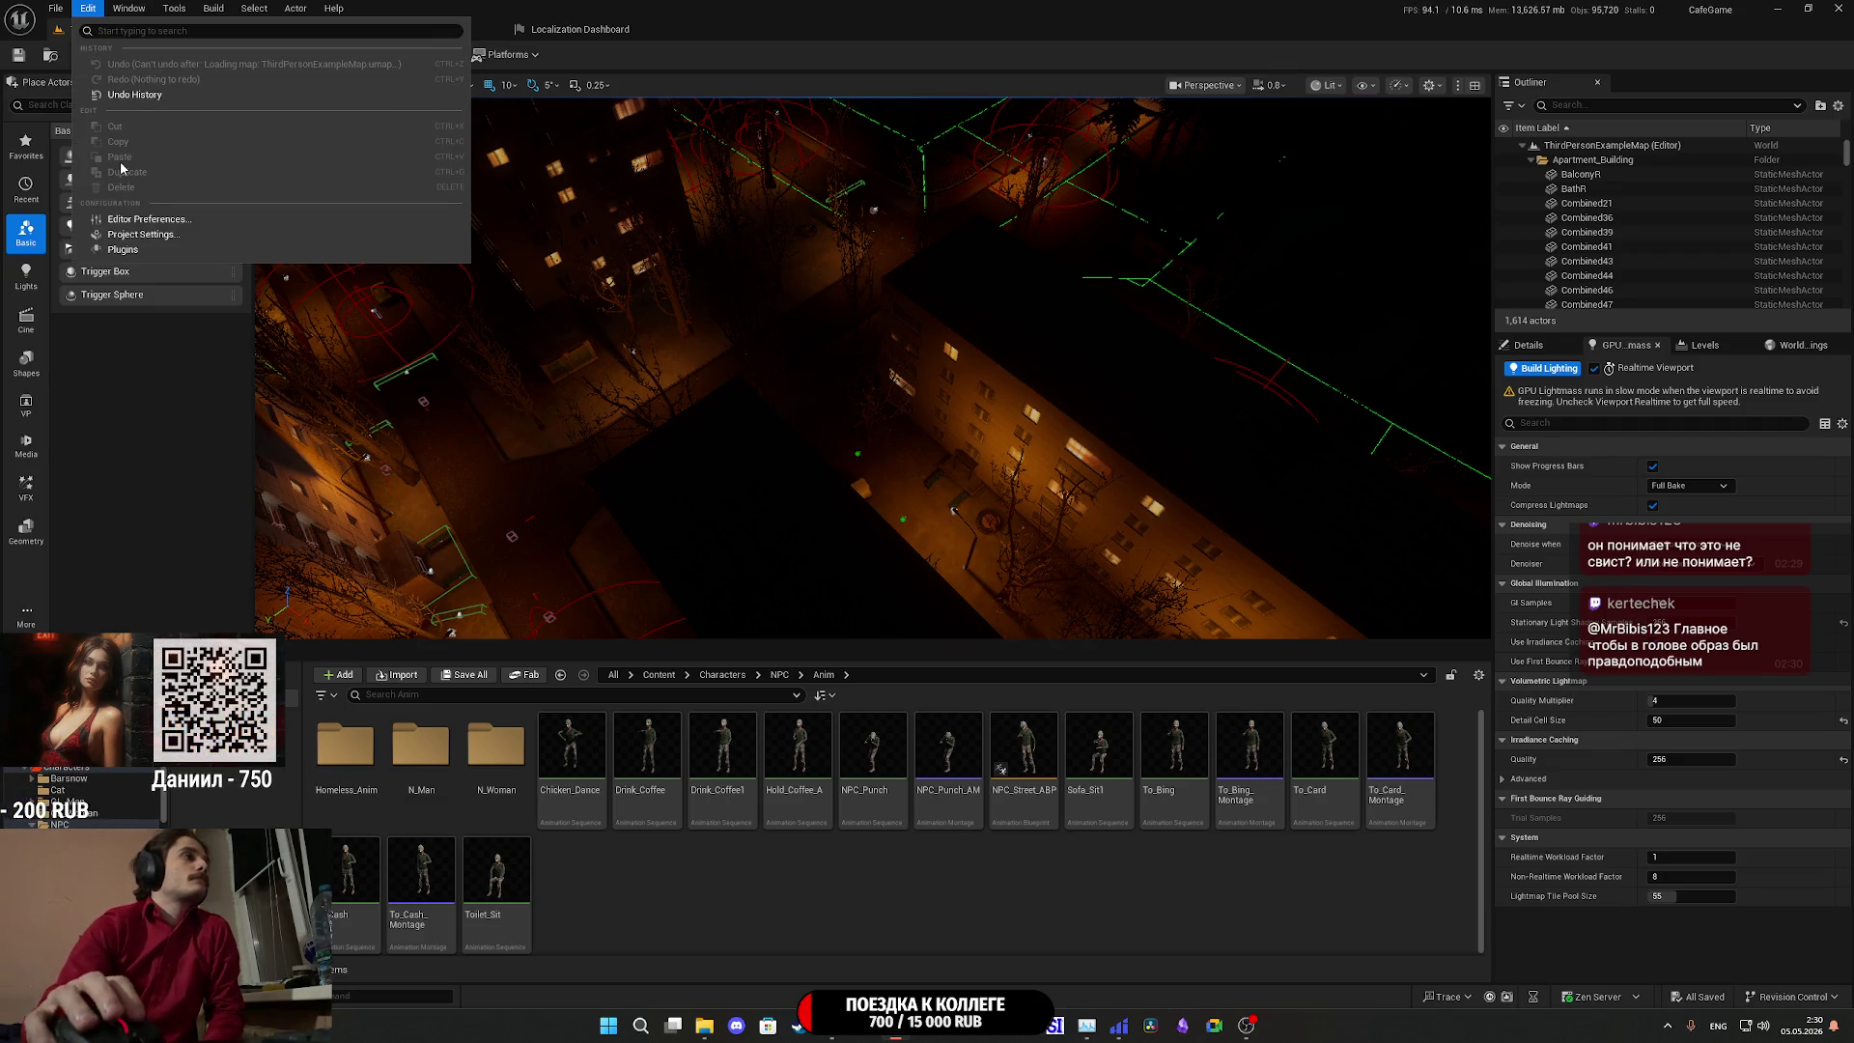
In Project Settings > Platforms > Windows, set Default RHI to DirectX 11 and restart.
left_click(193, 230)
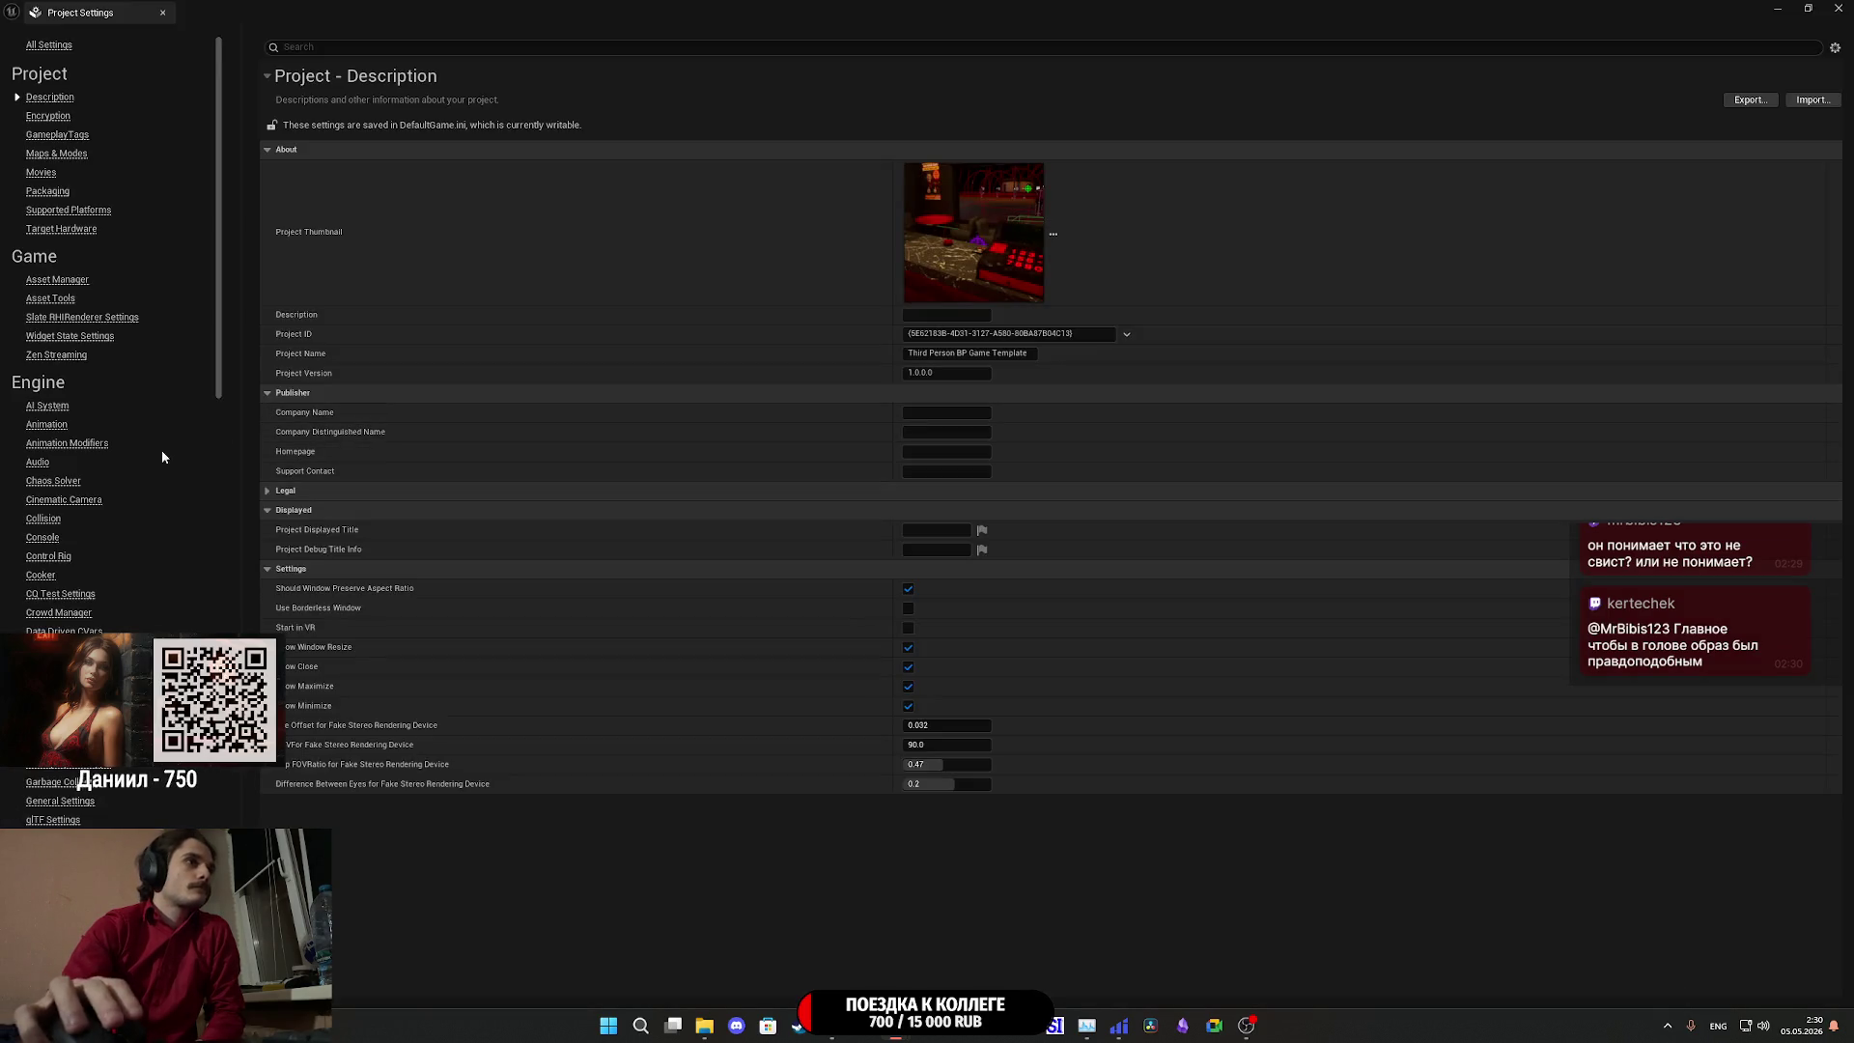
scroll(150, 541, "down", 15)
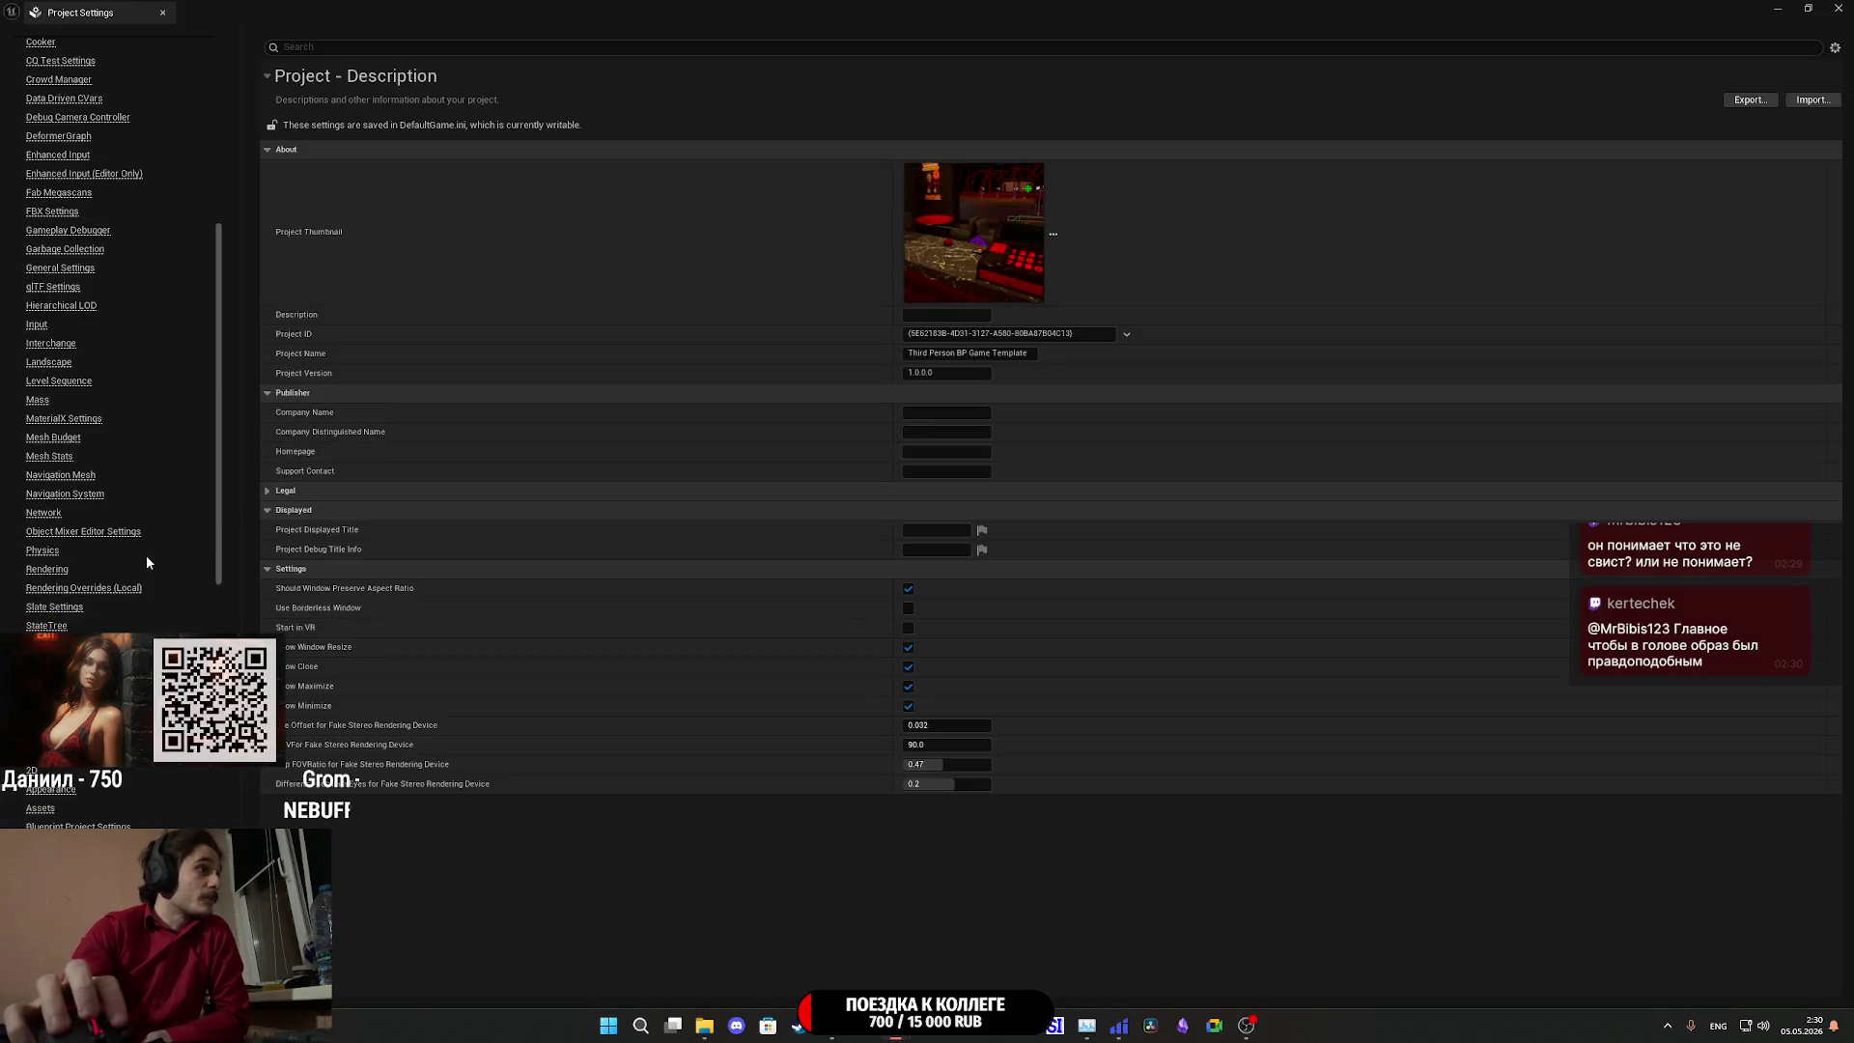
scroll(148, 560, "down", 10)
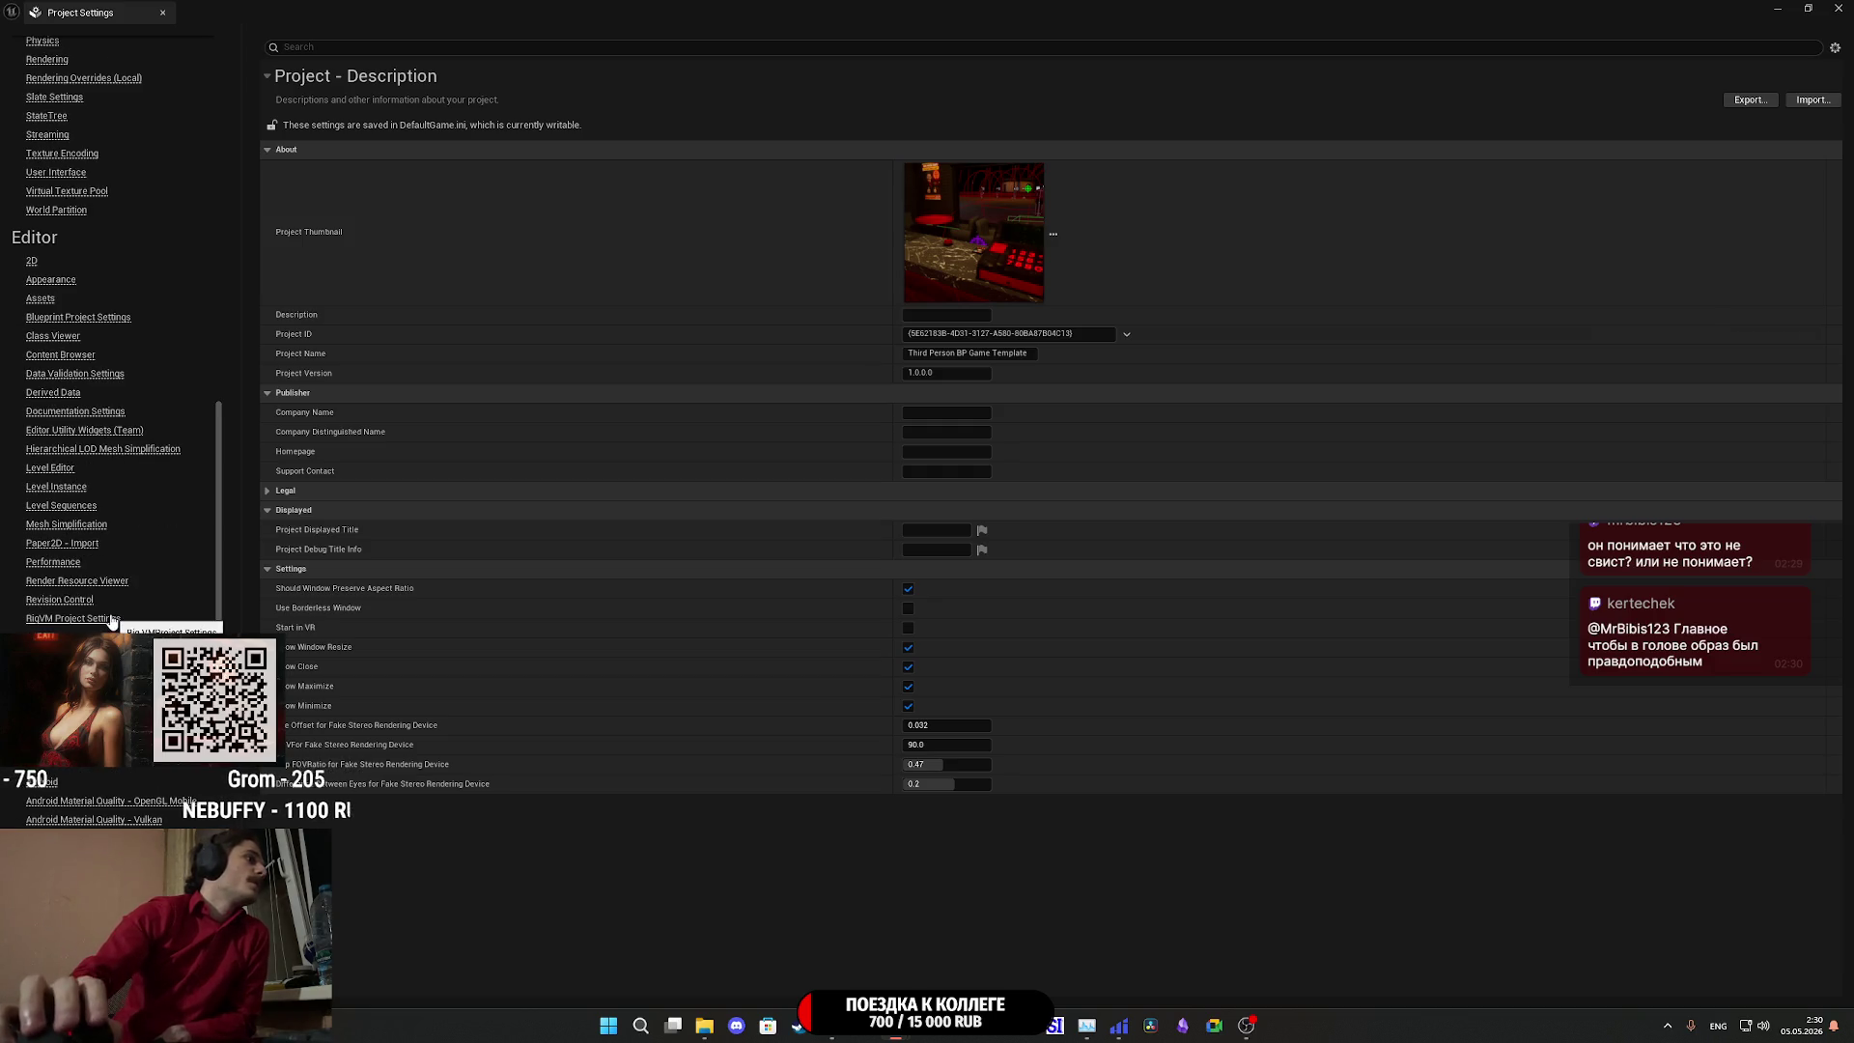
left_click(44, 766)
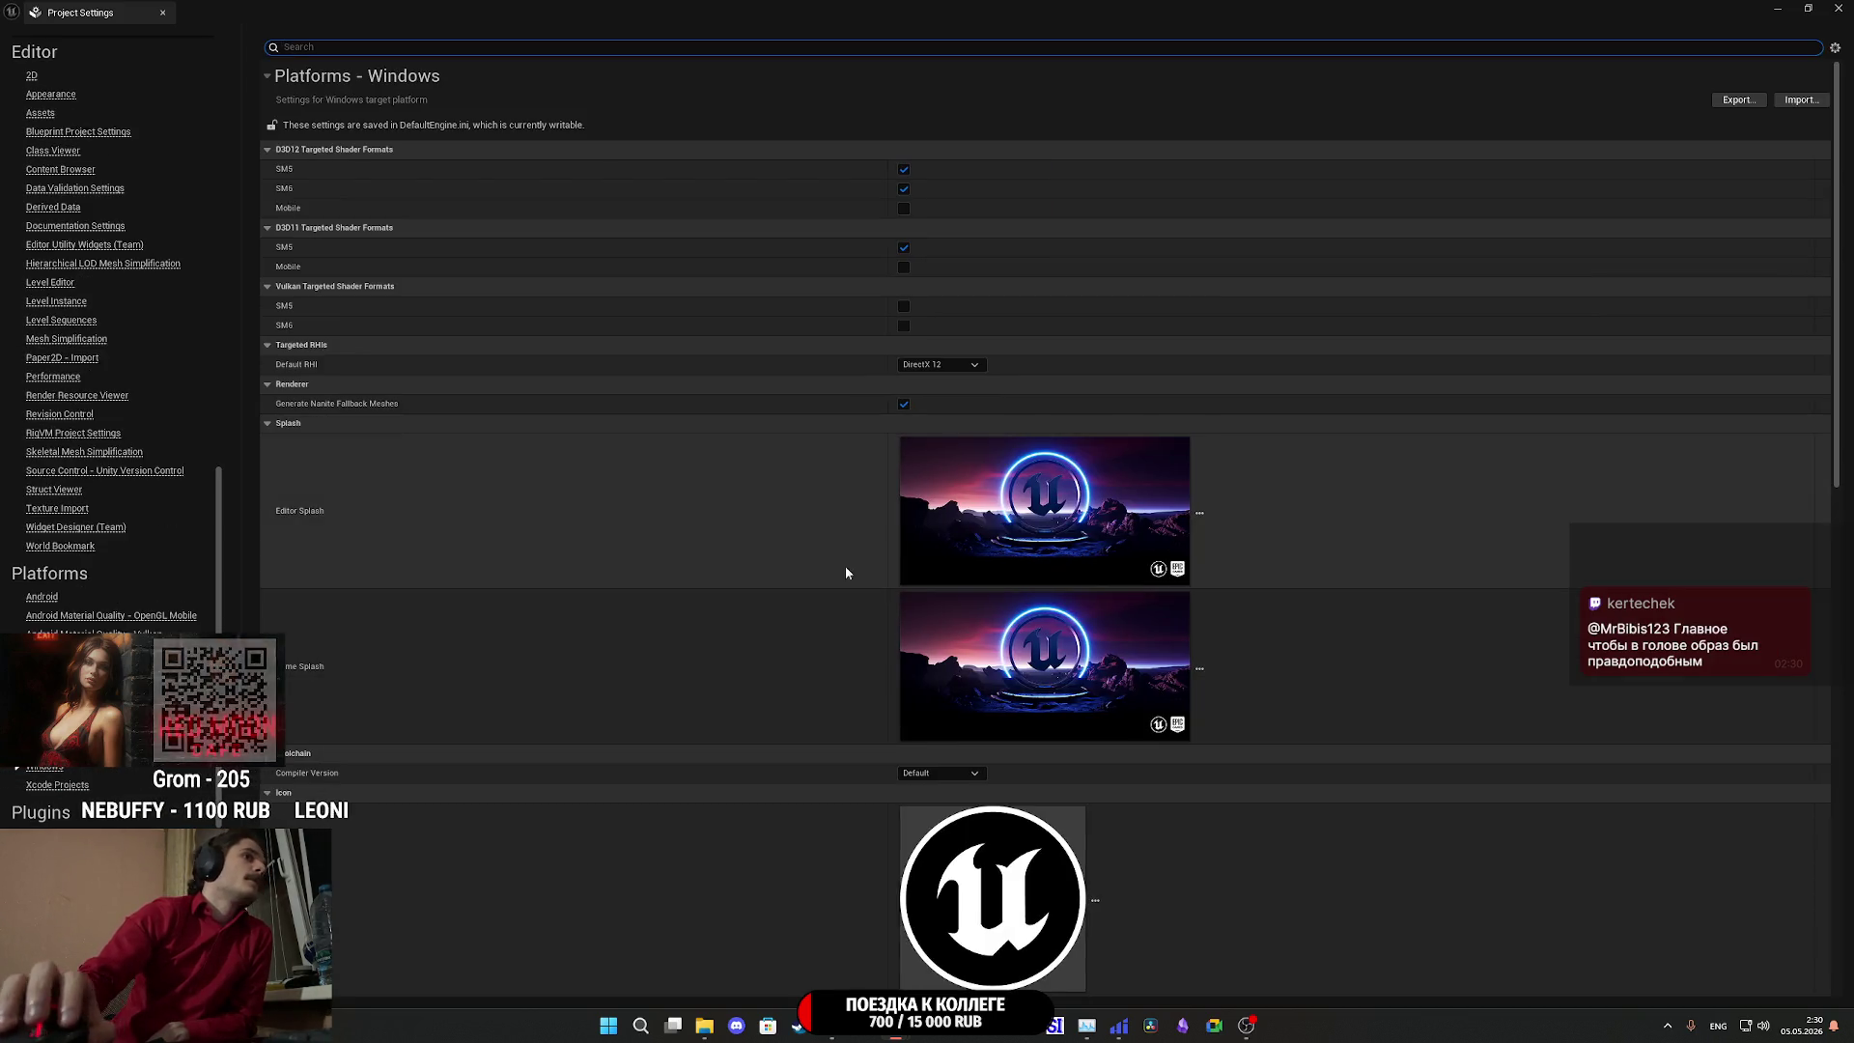
left_click(927, 366)
left_click(940, 392)
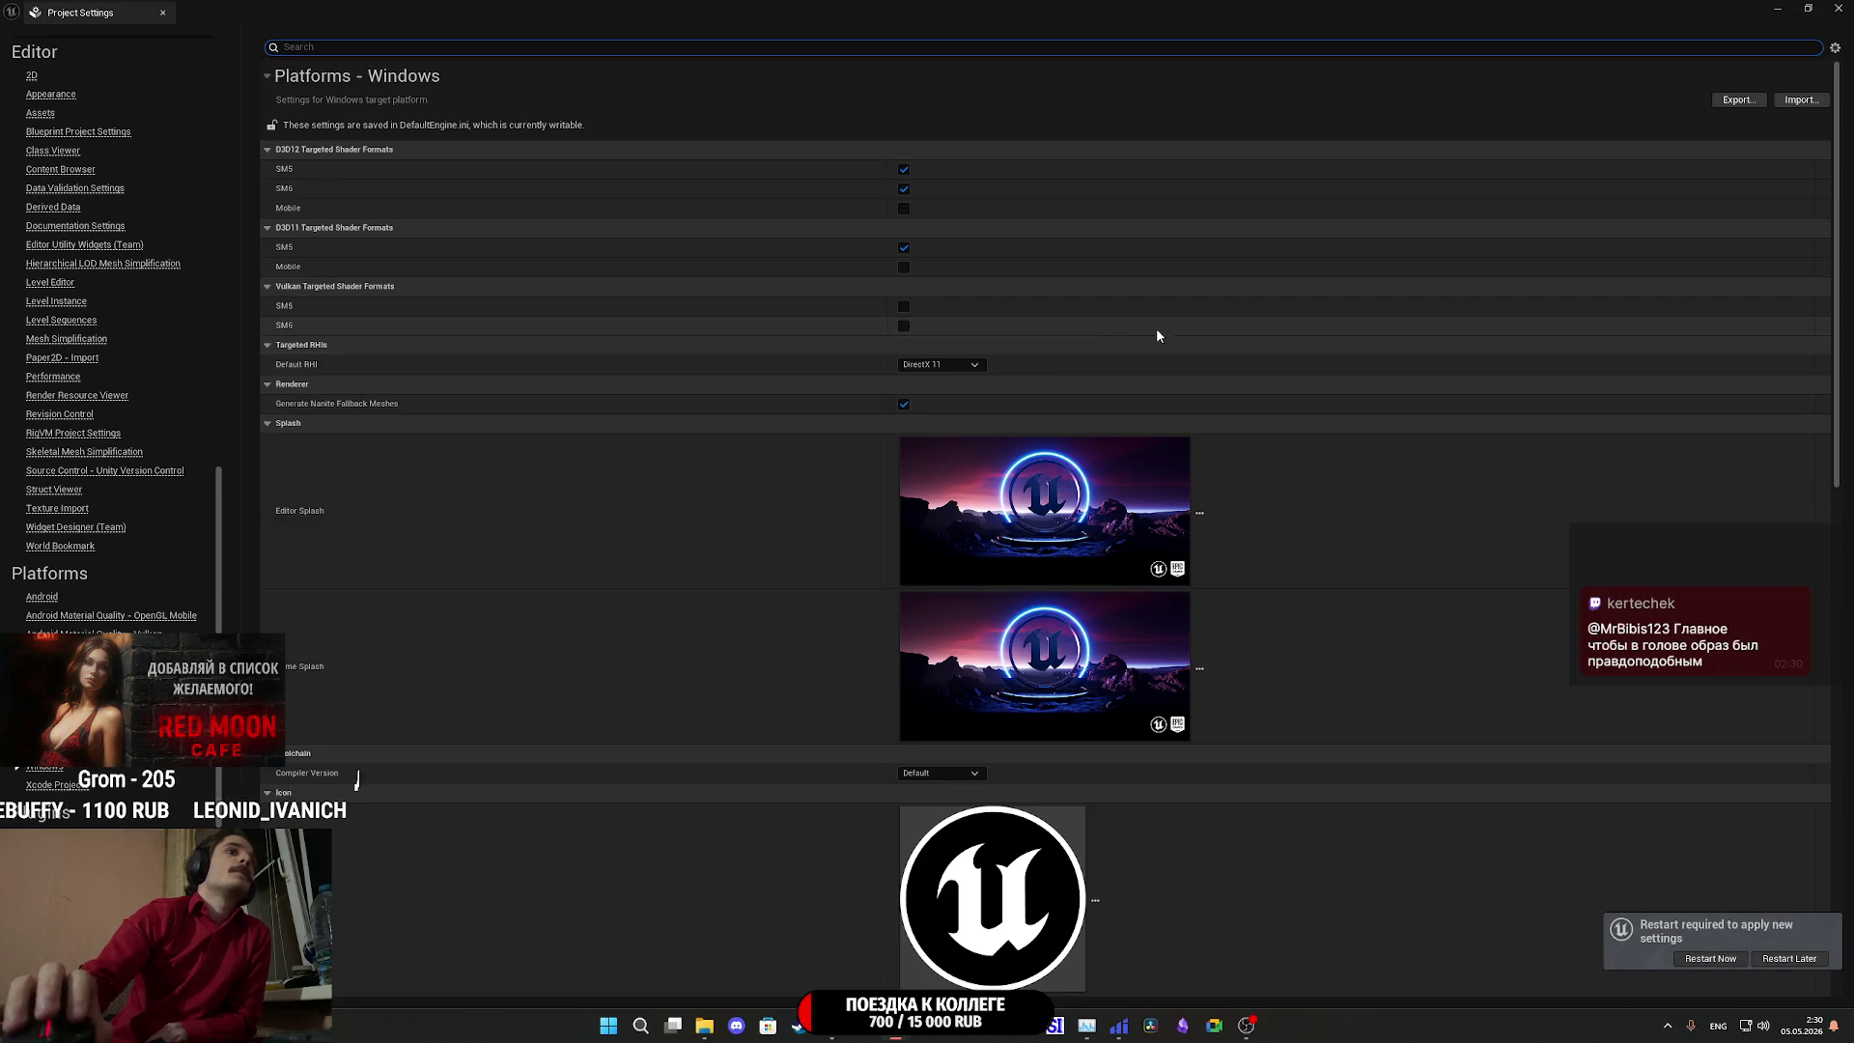
left_click(1729, 957)
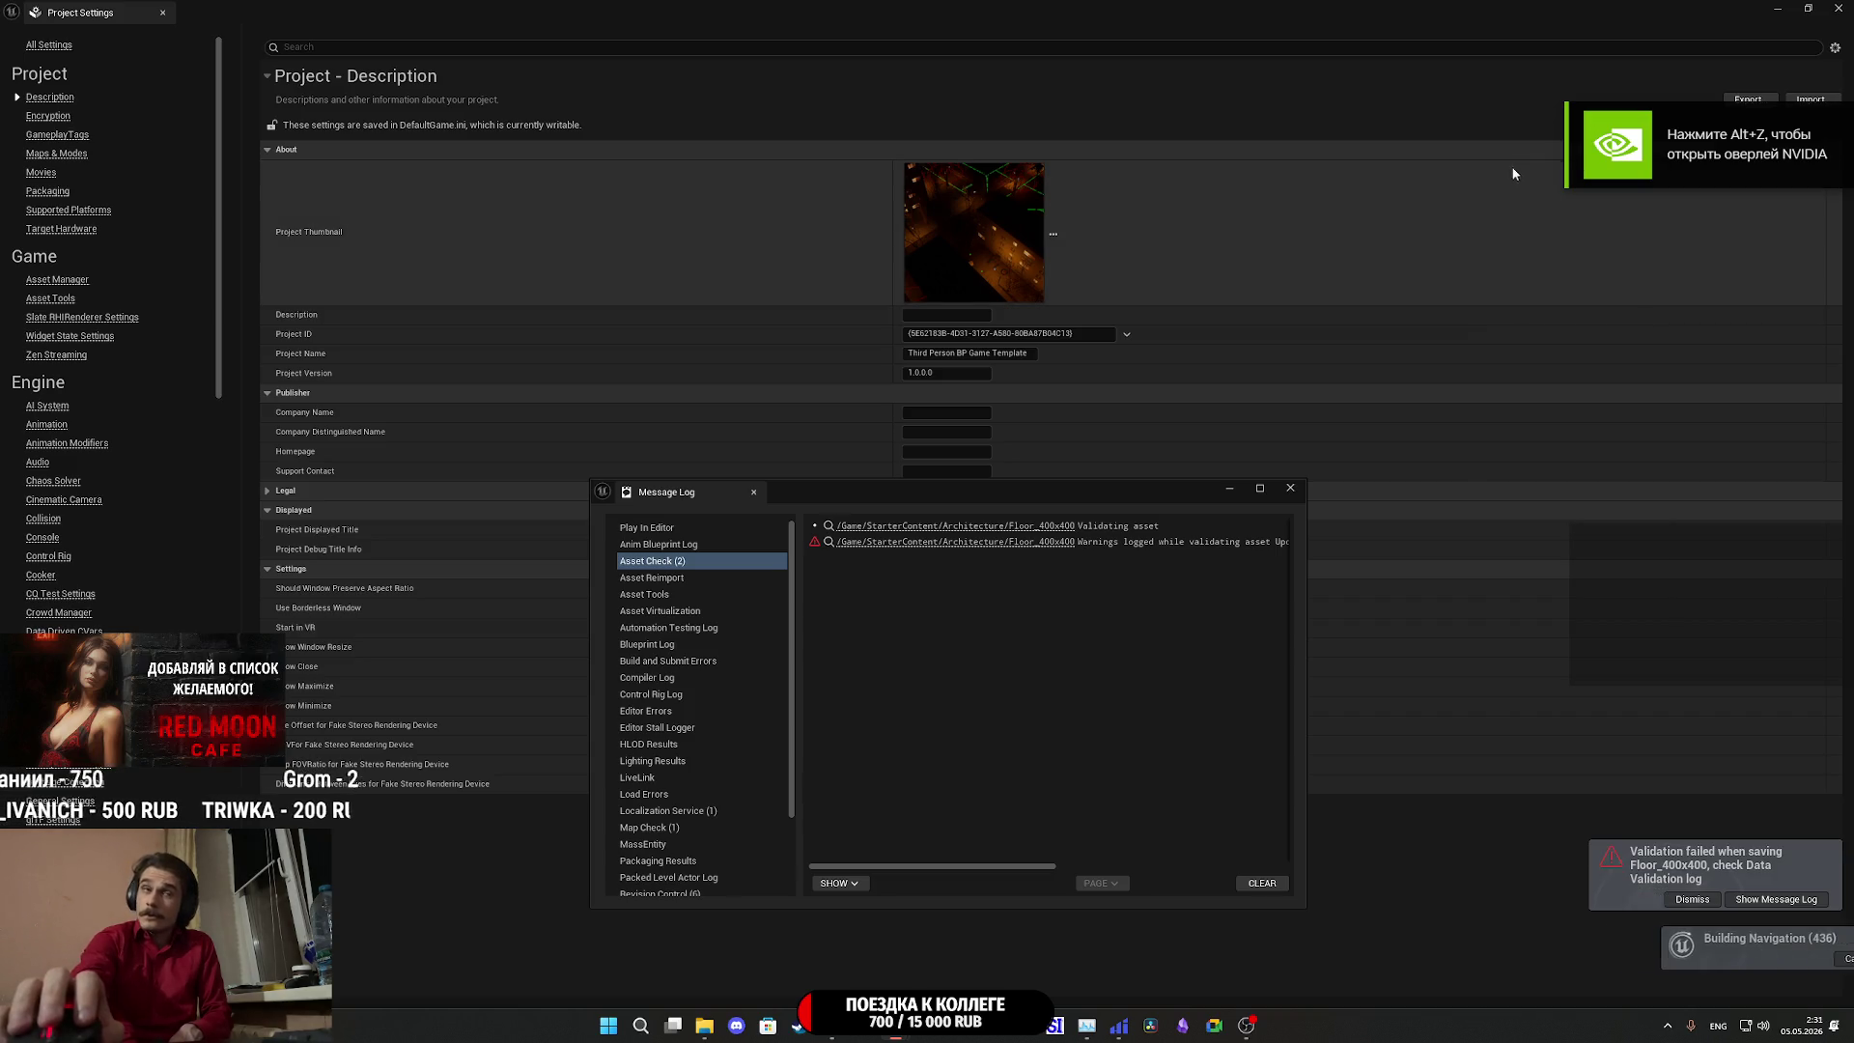
Close the Message Log and the Validation failed toast, then open the Platforms > Windows menu.
left_click(1290, 489)
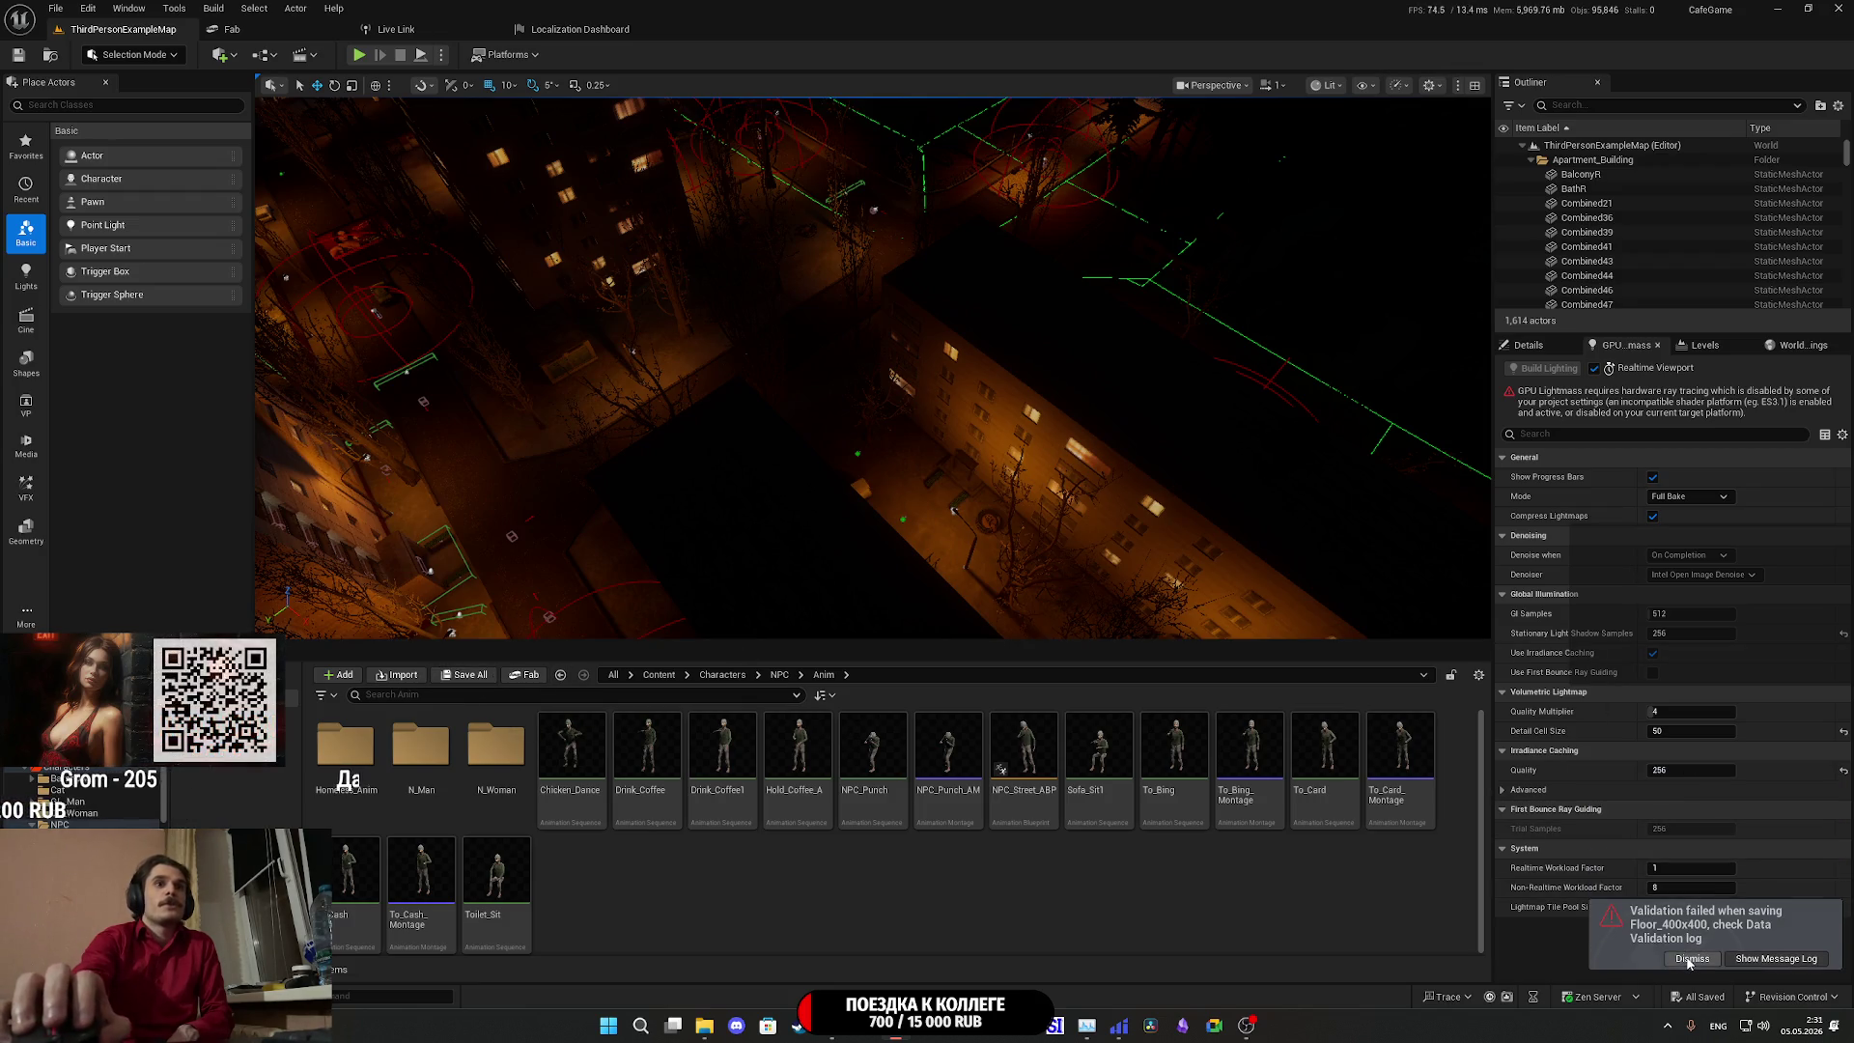
left_click(1688, 960)
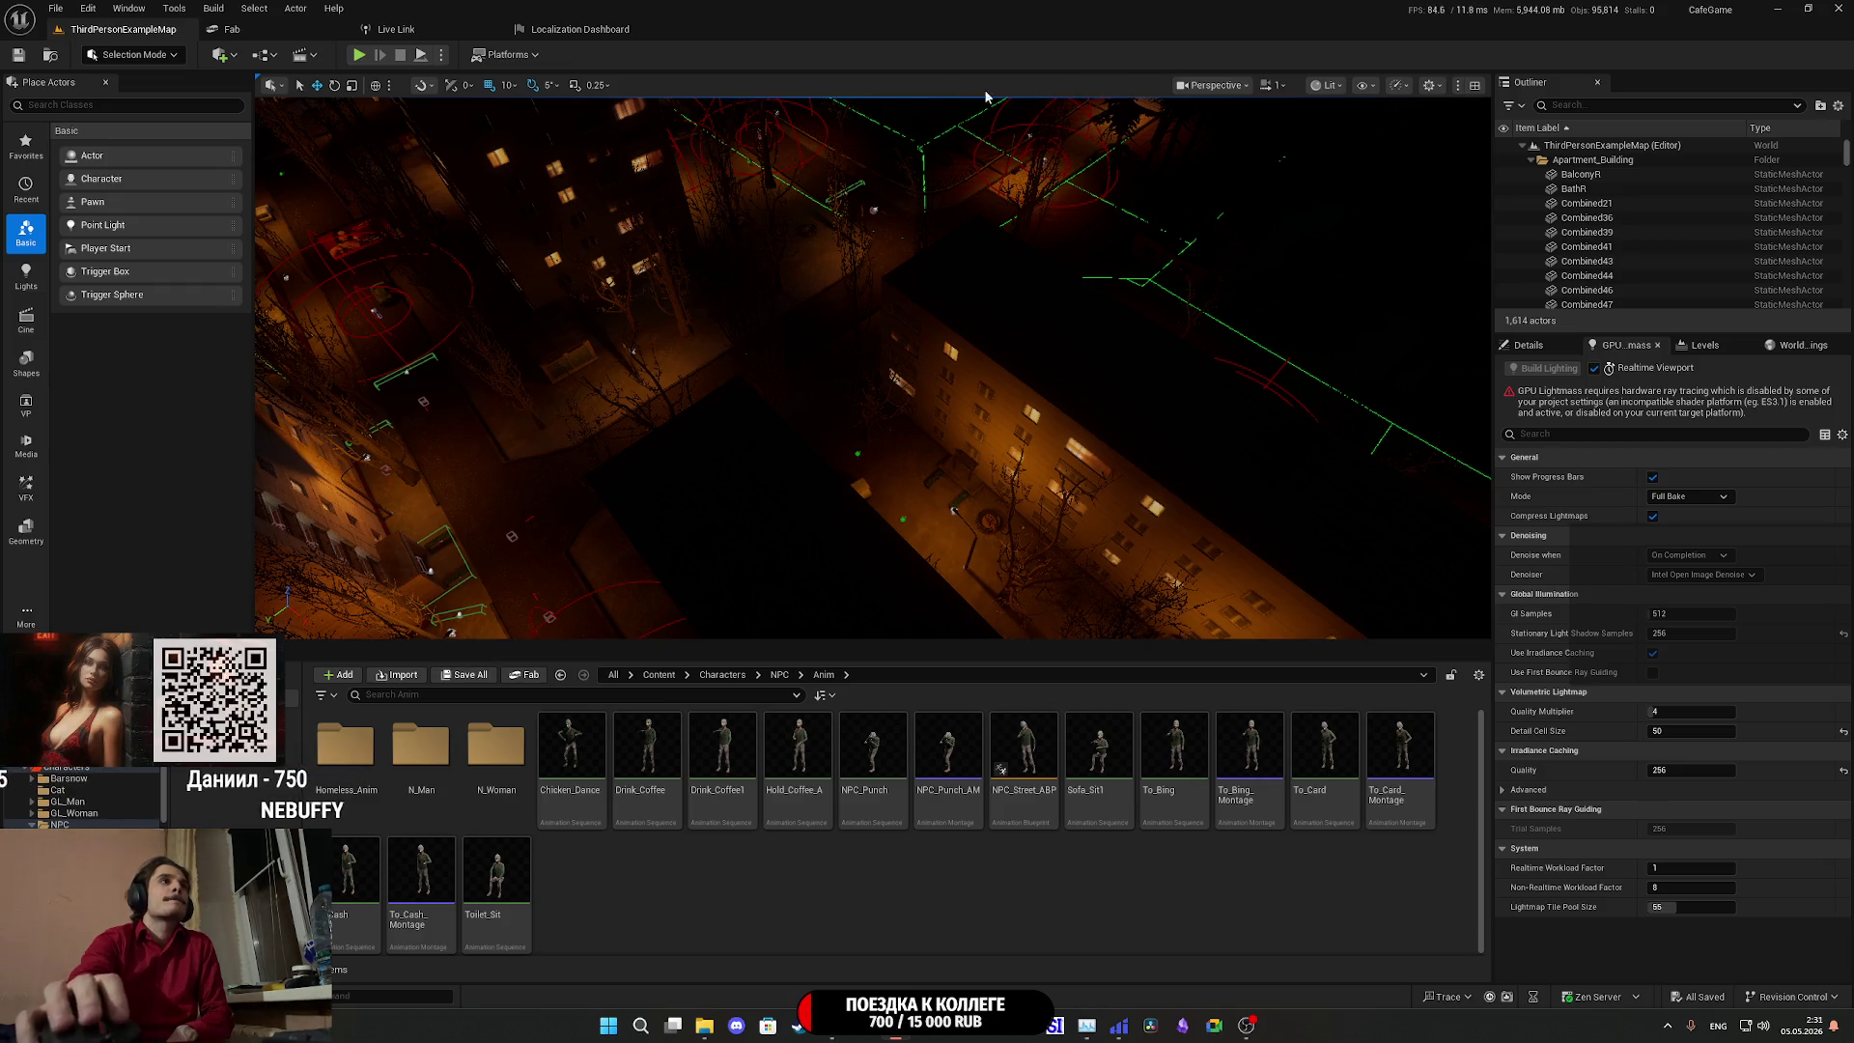
left_click(502, 55)
Package the project for Windows into the Builds folder, then close the Unreal Editor.
mouse_move(556, 253)
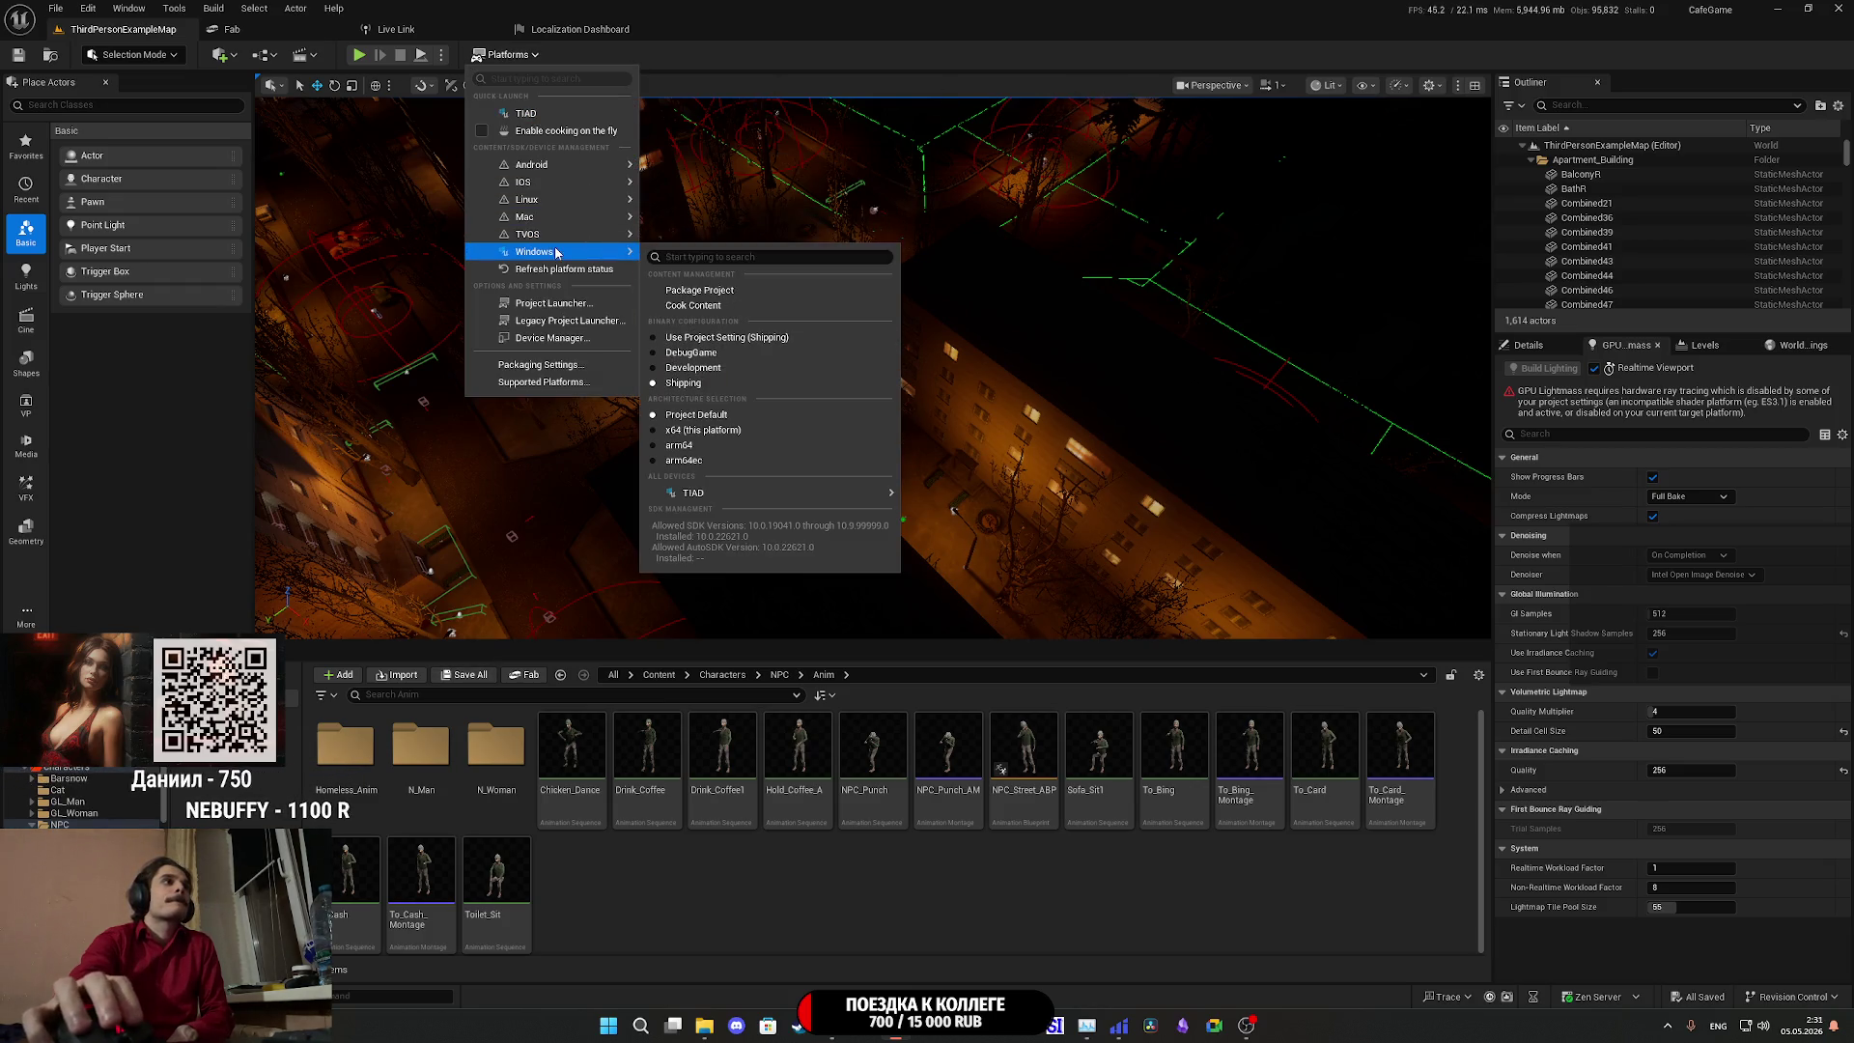
left_click(809, 289)
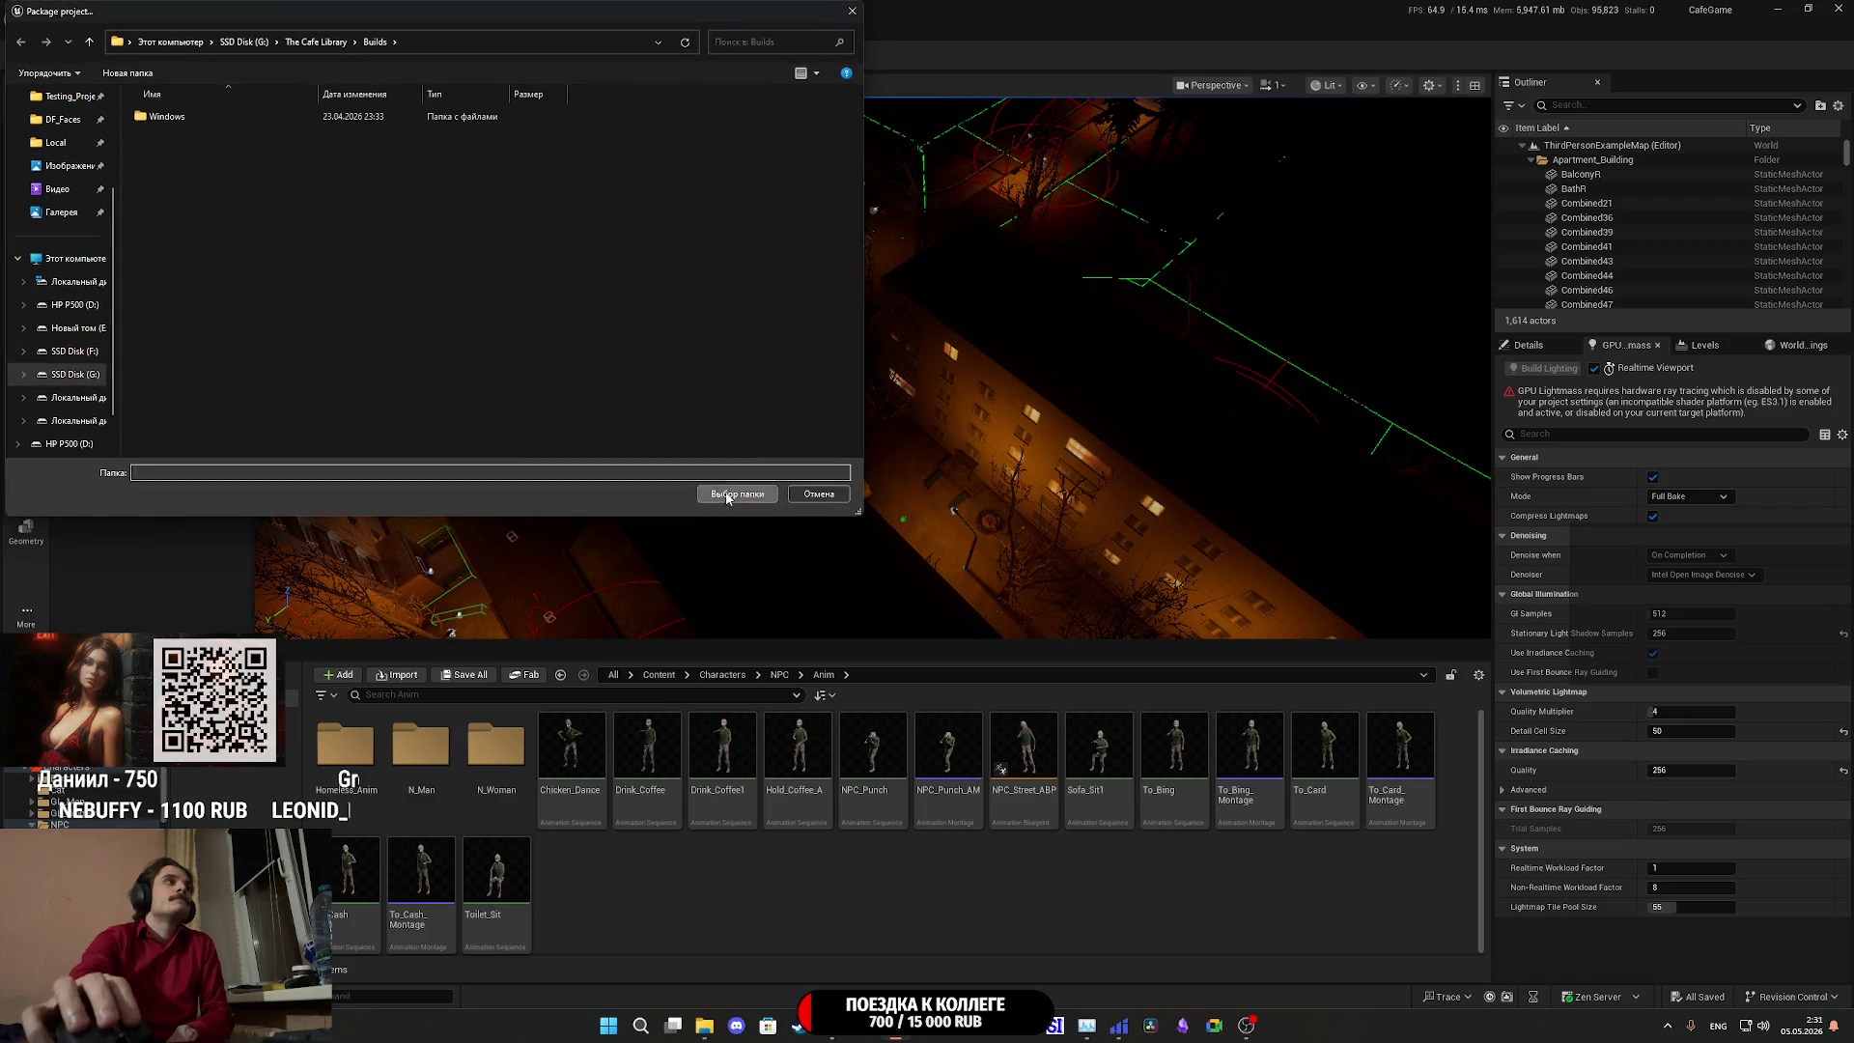
left_click(734, 493)
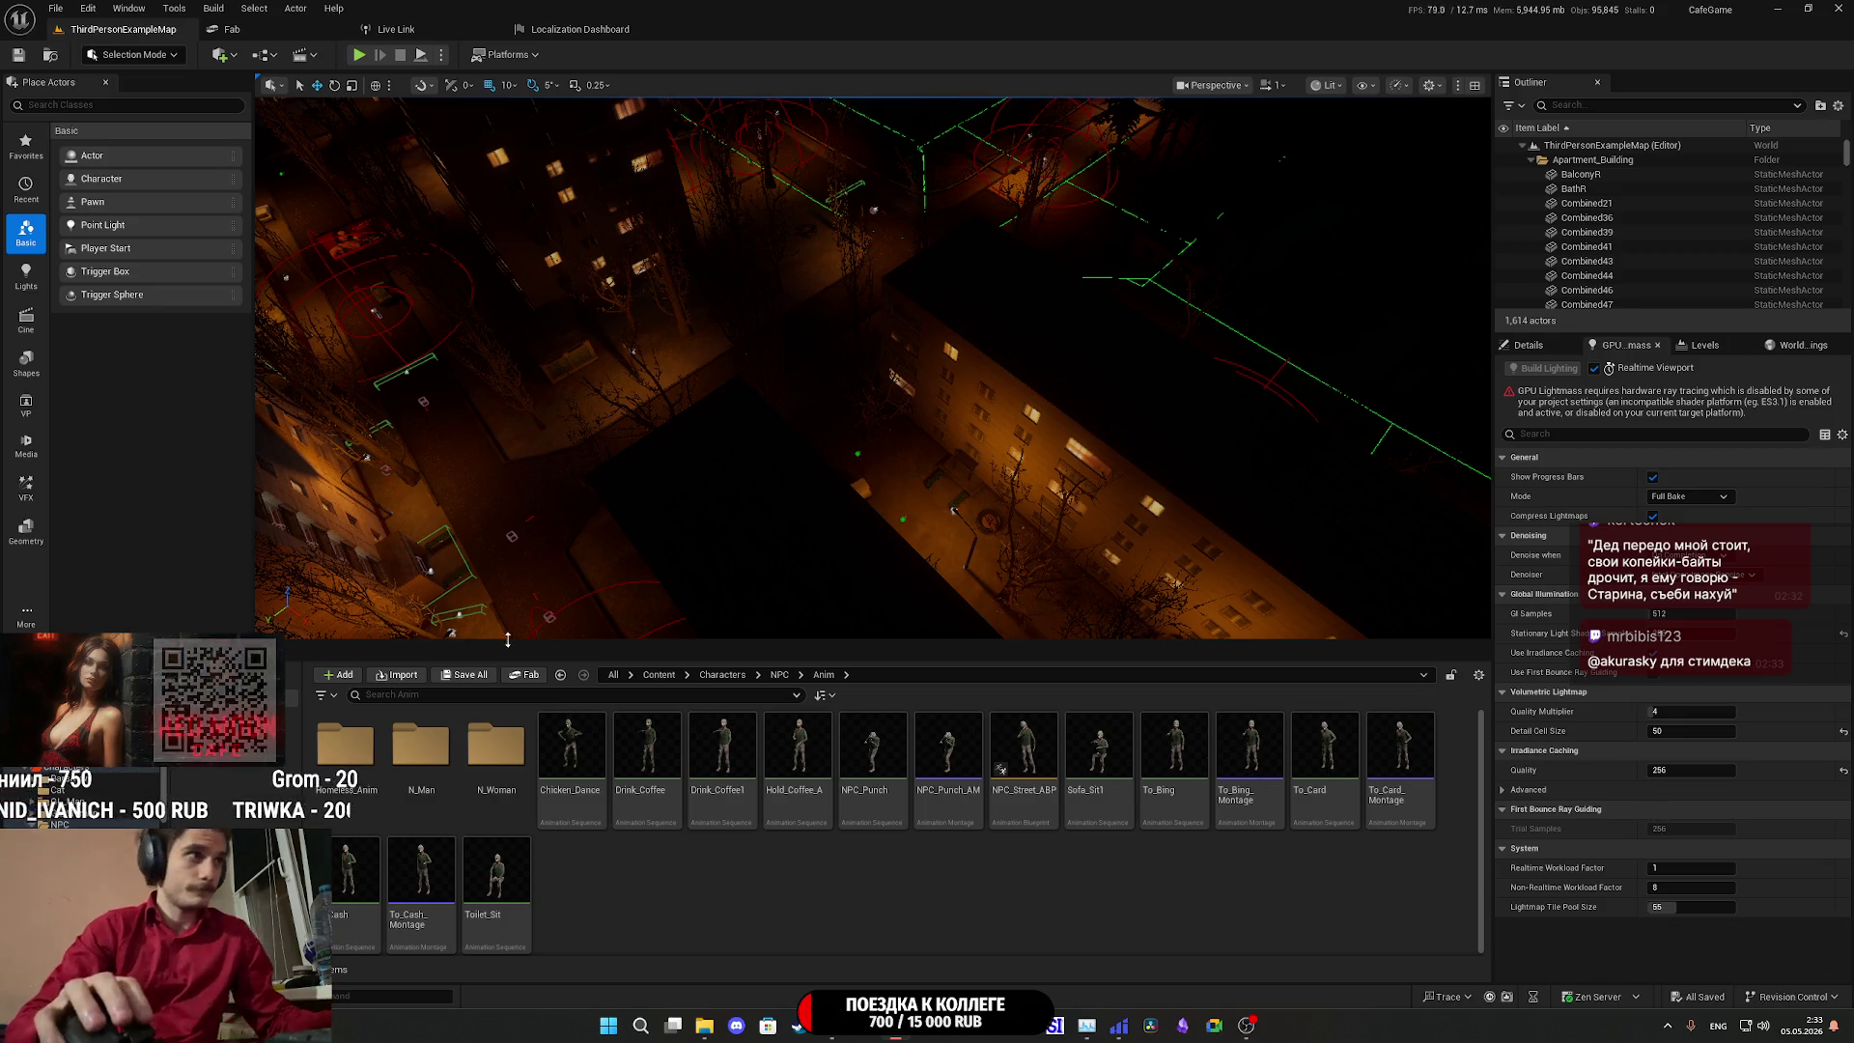
left_click(1843, 7)
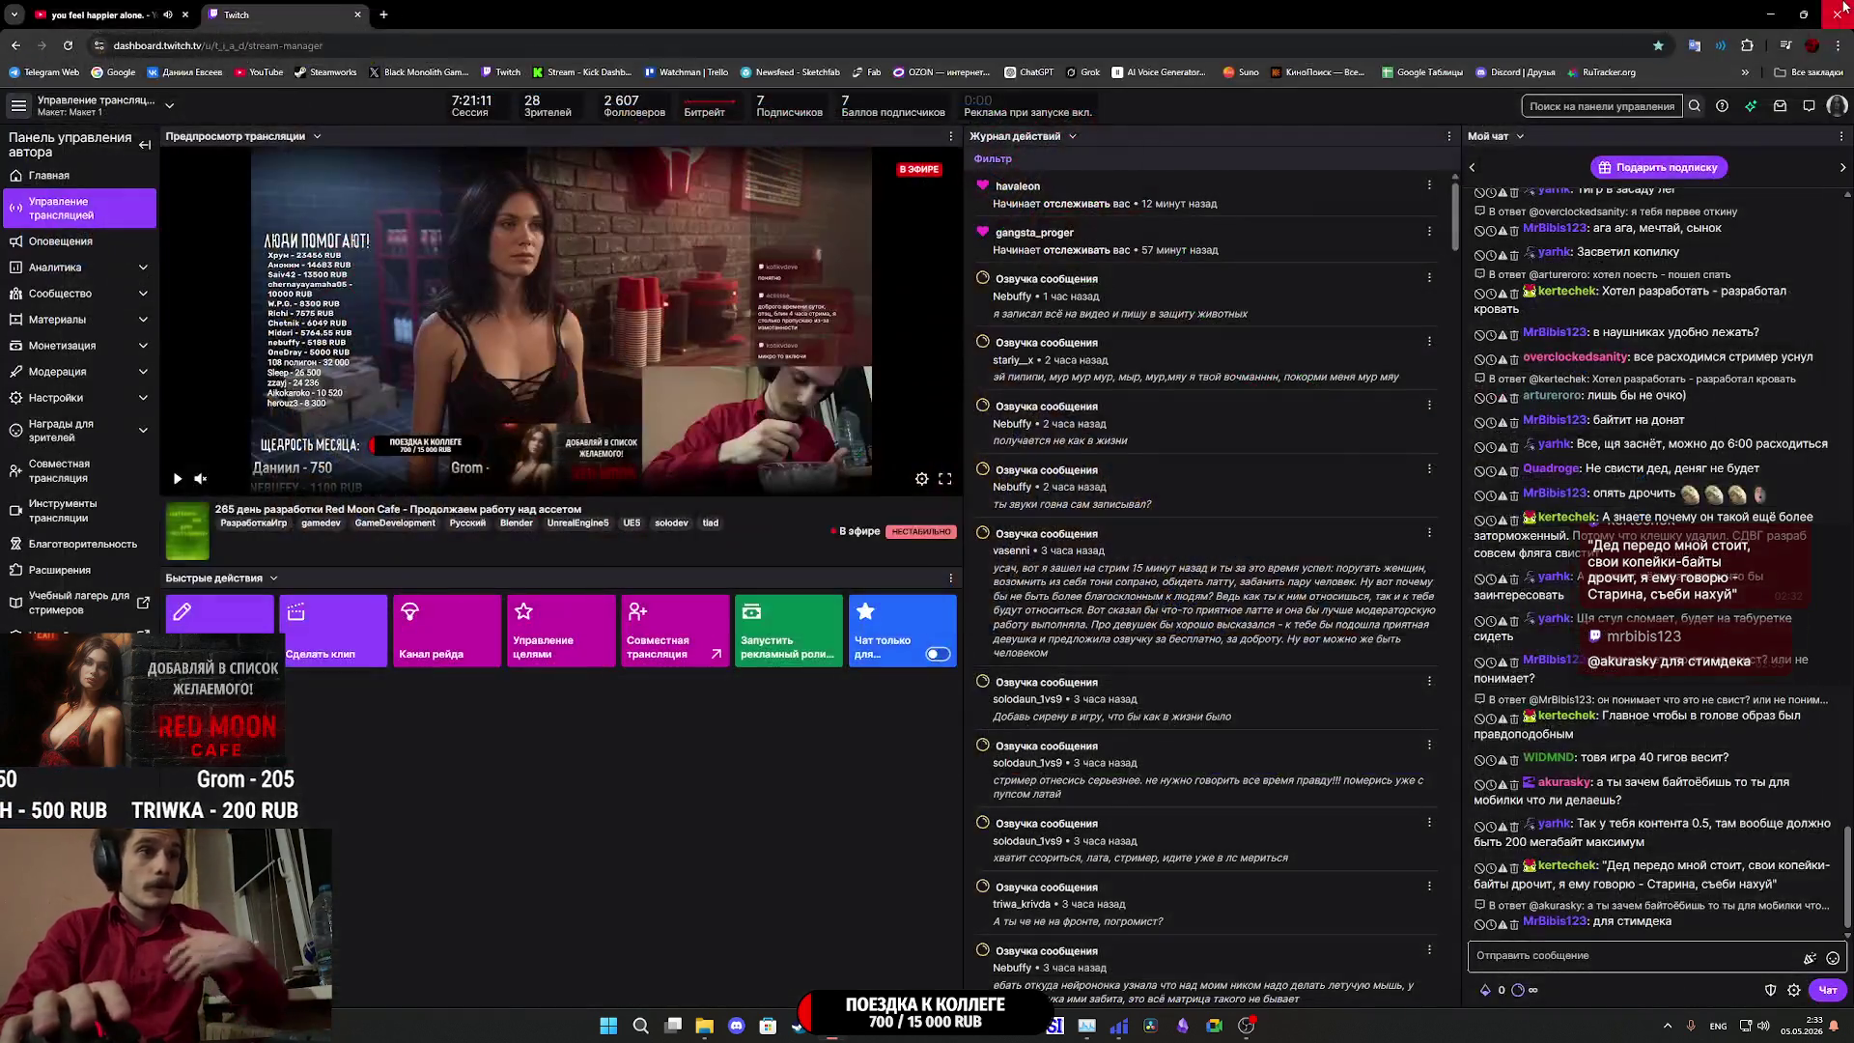
Open the file browser and launch the packaged Red Moon Cafe game.
left_click(711, 1024)
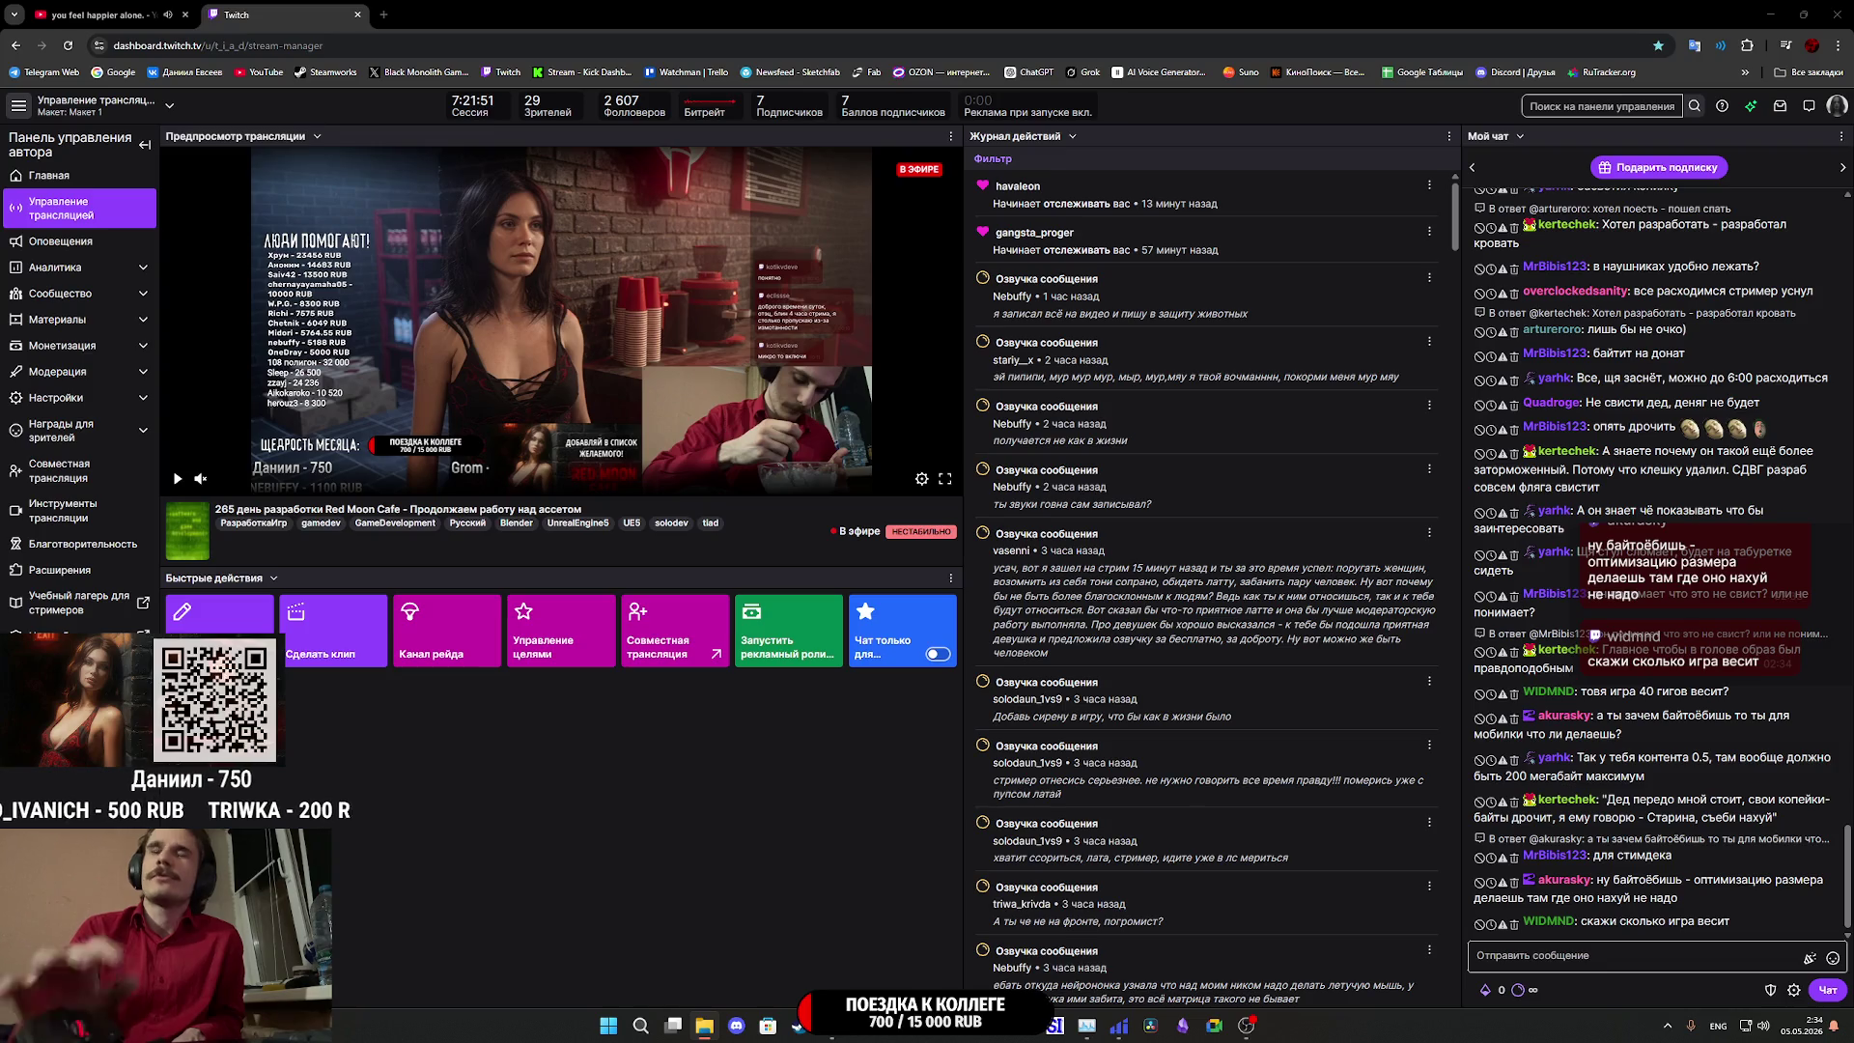
key("alt+Tab")
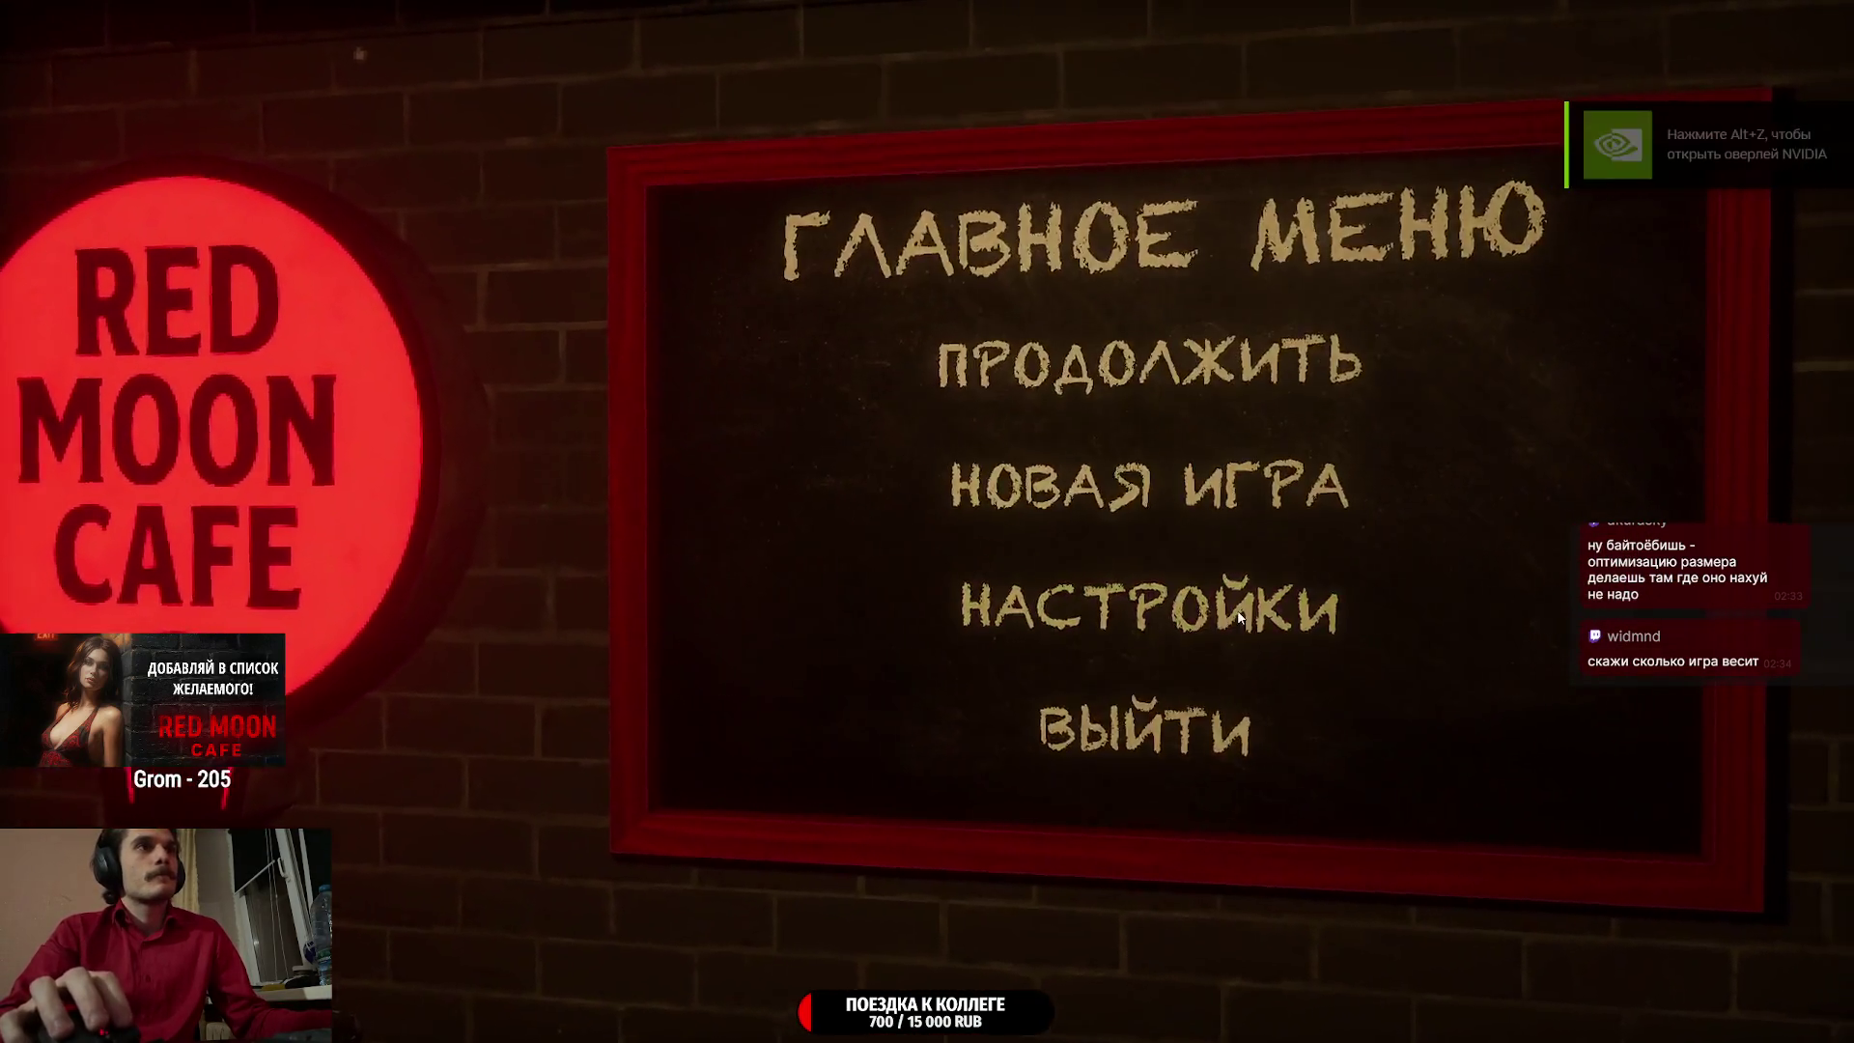
View the НАСТРОЙКИ settings, go back with НАЗАД, and resume via ПРОДОЛЖИТЬ.
left_click(1238, 620)
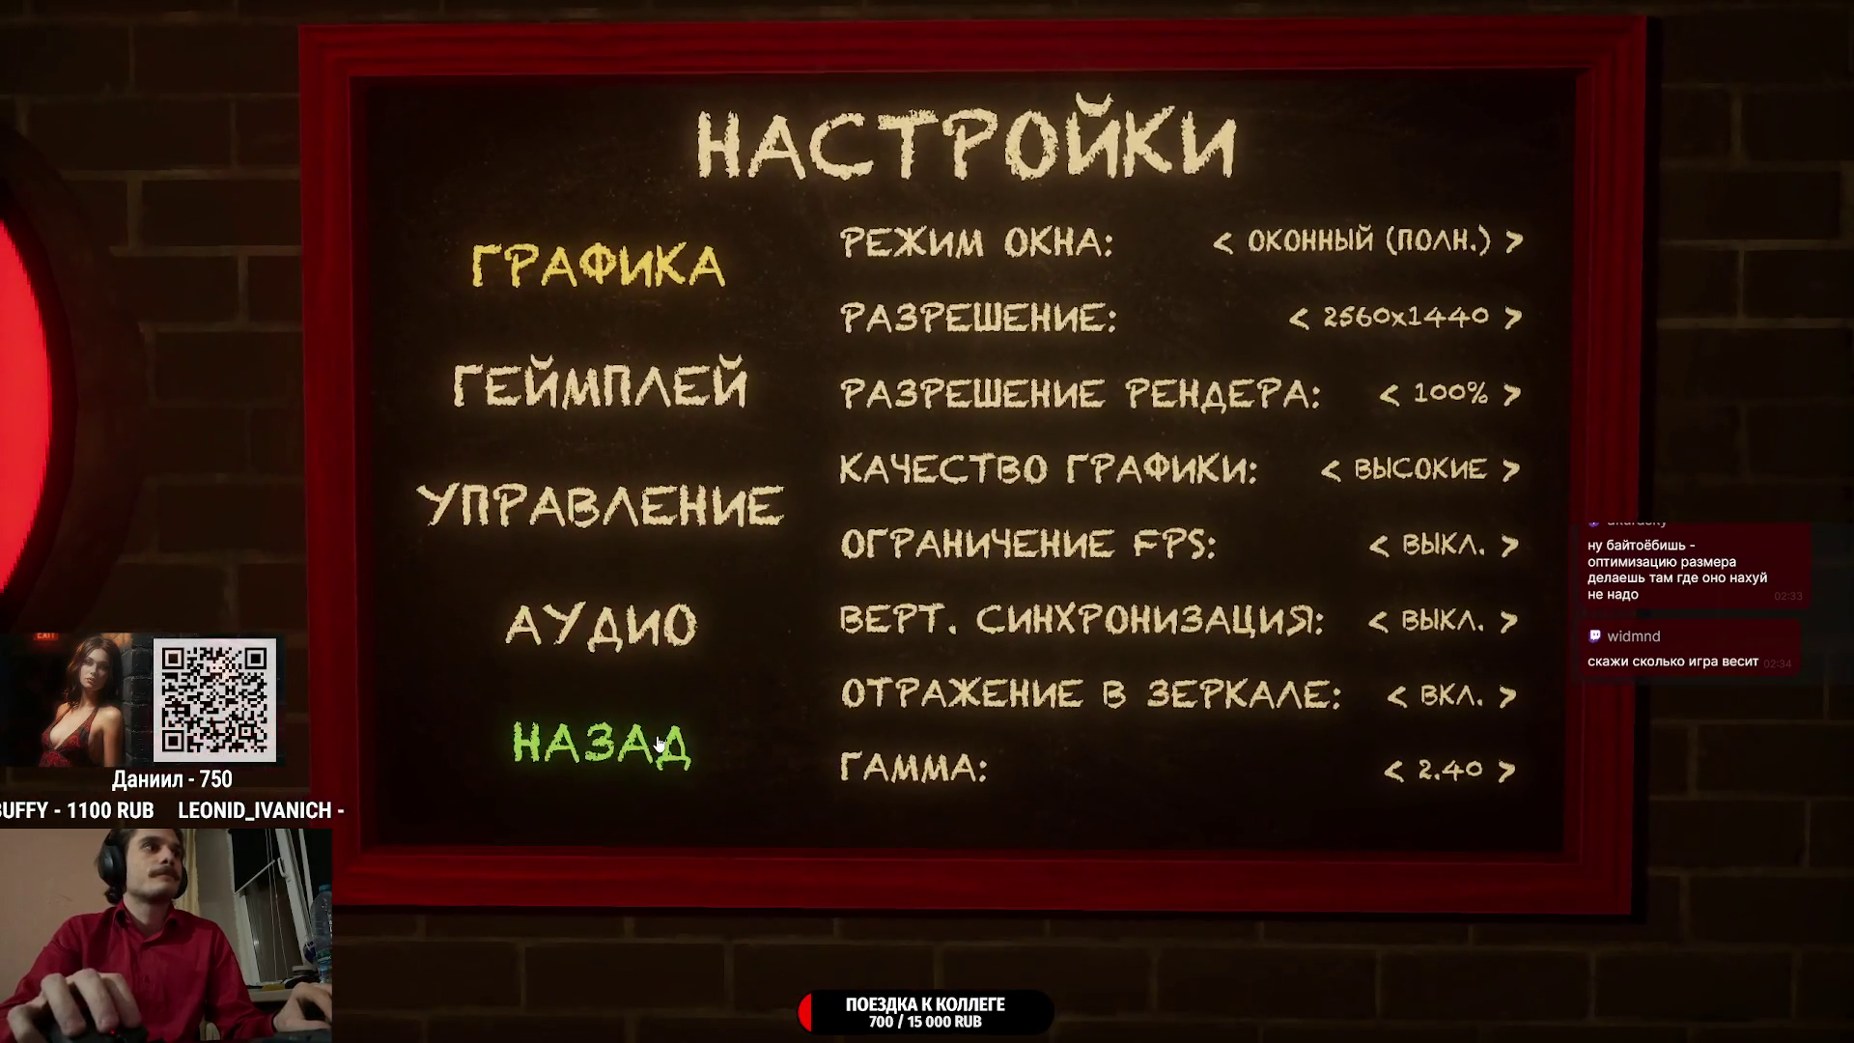
left_click(657, 743)
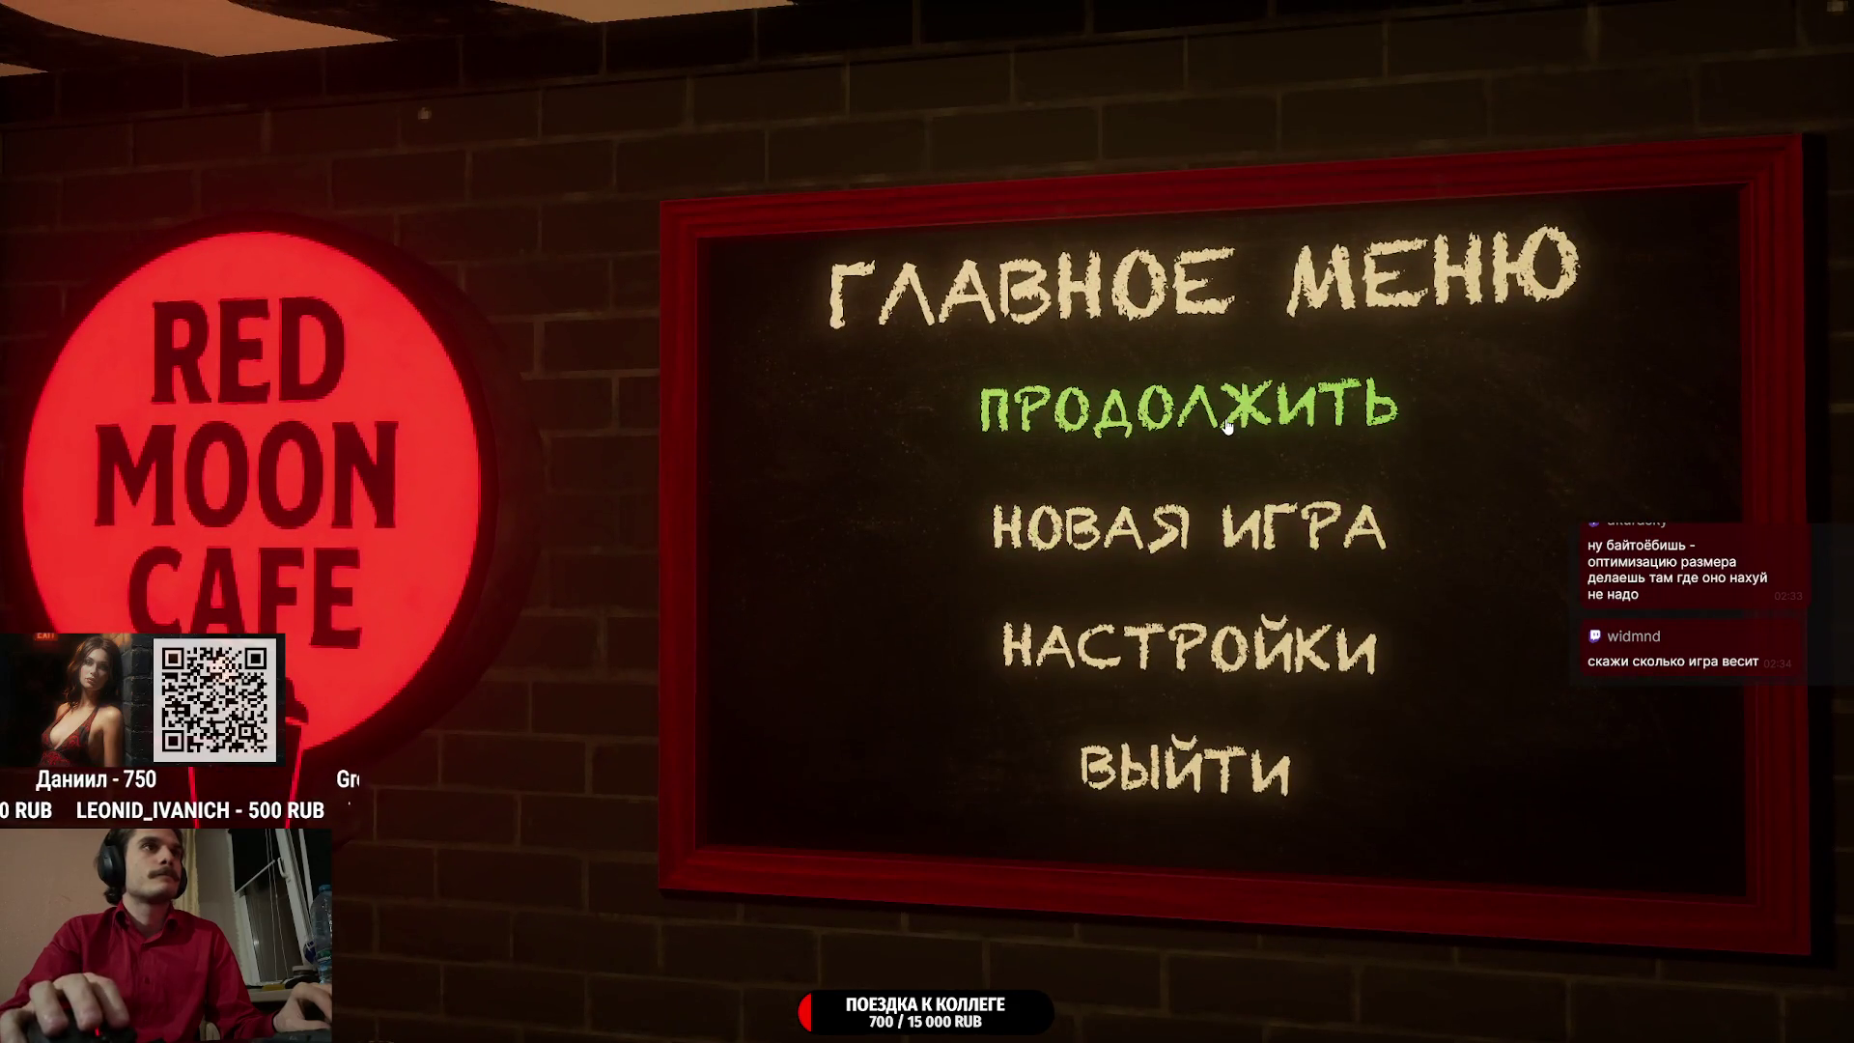
left_click(1226, 426)
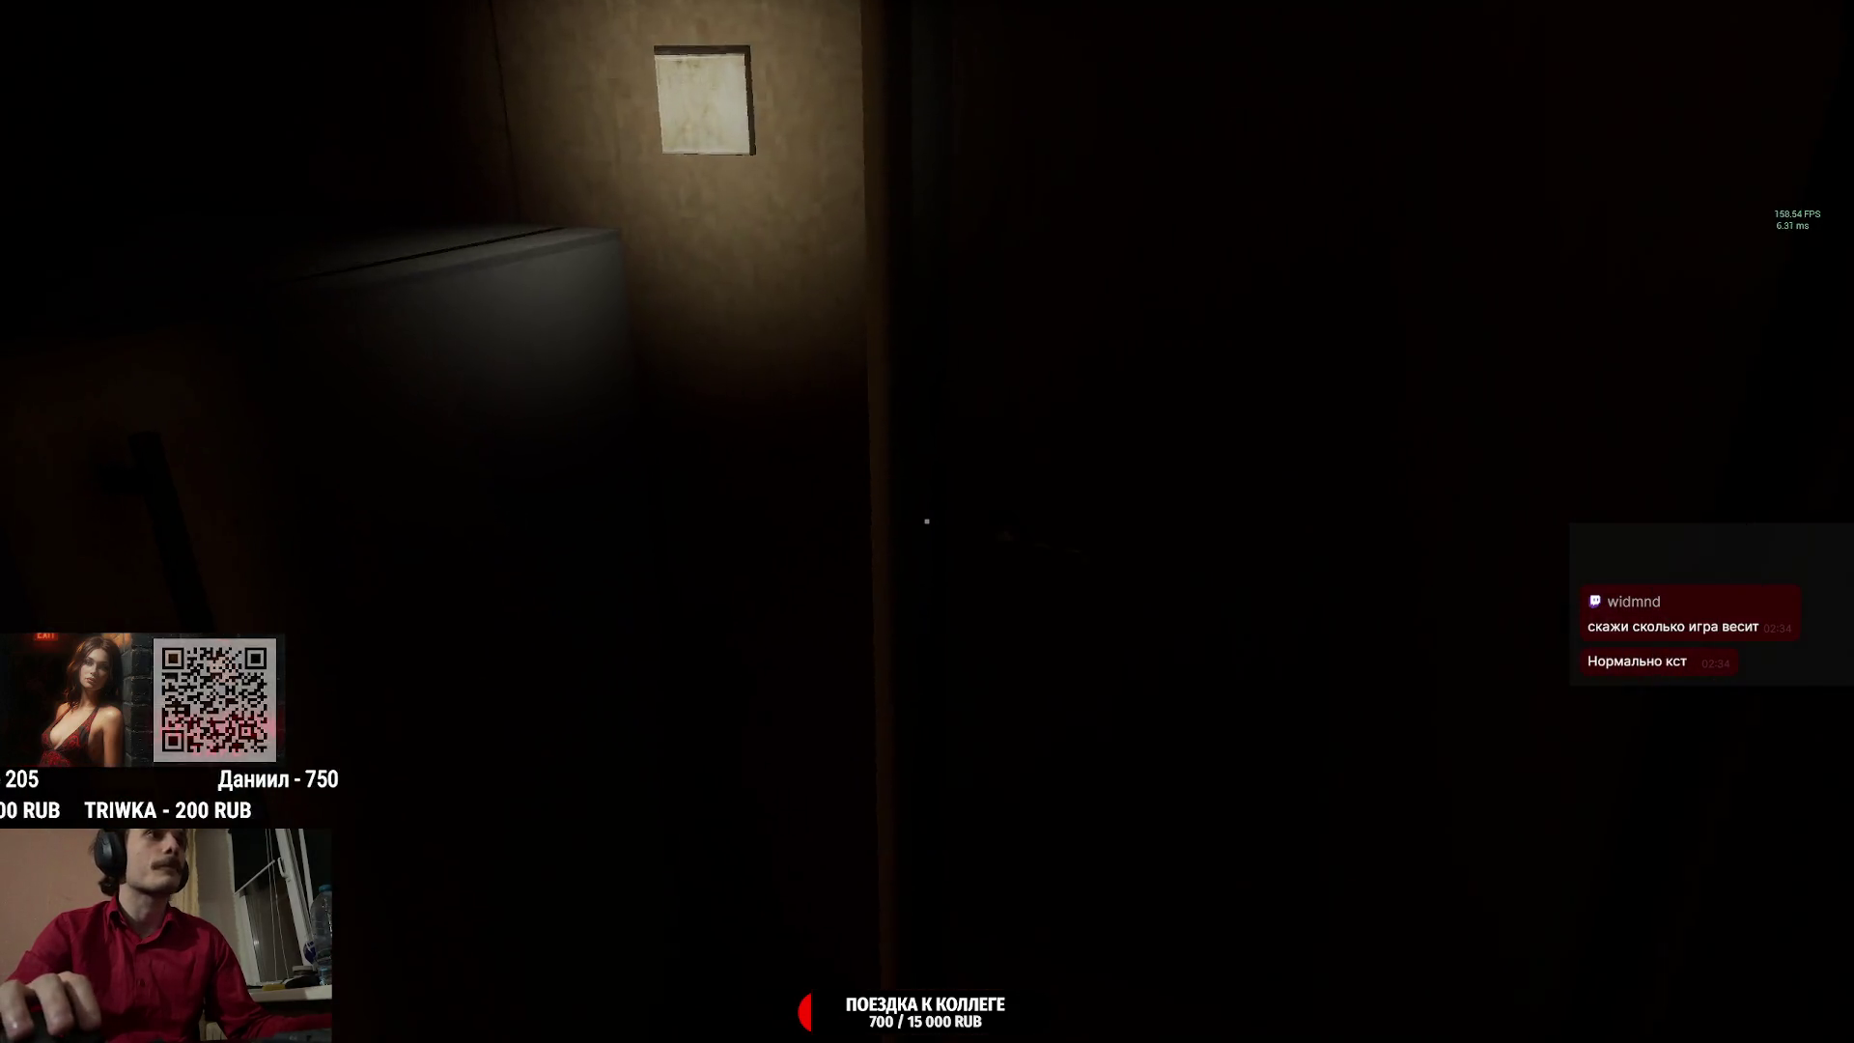
Switch on the room light, put on the red shirt from the wardrobe, then use the lit bathroom's toilet.
left_click(926, 522)
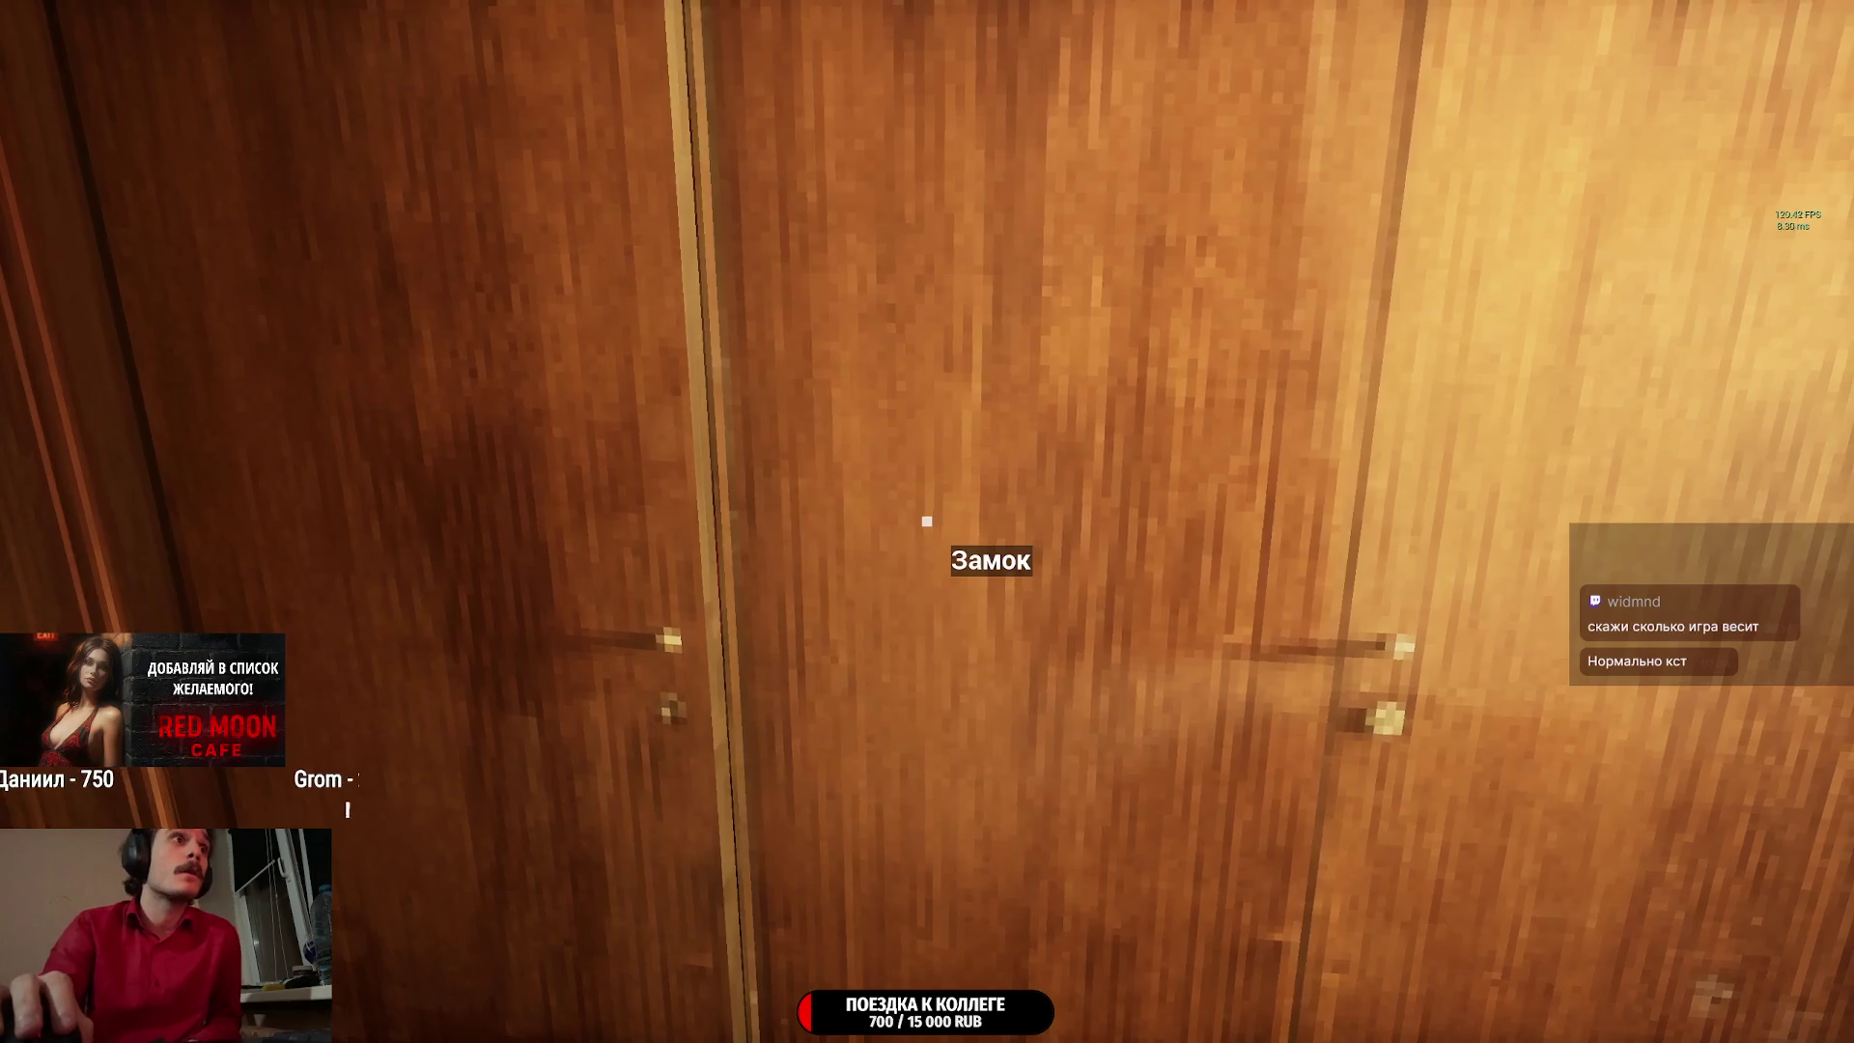
left_click(926, 521)
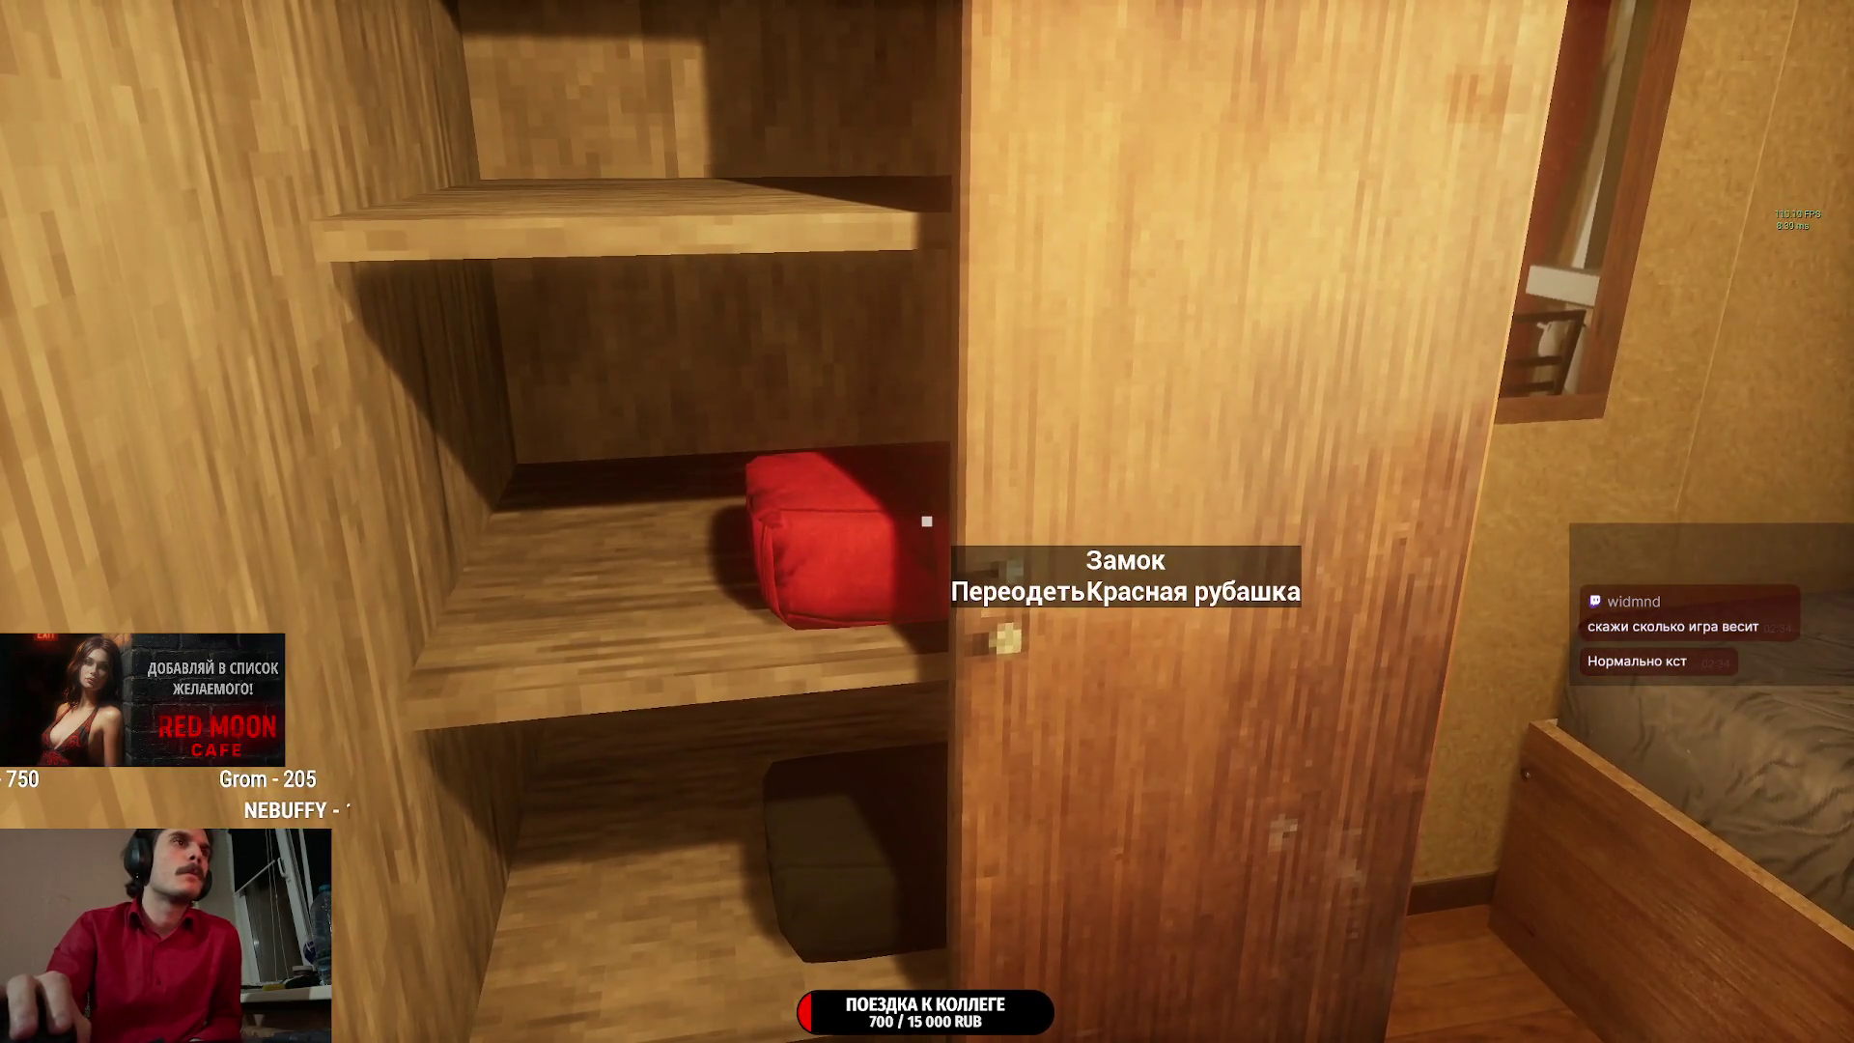
left_click(926, 522)
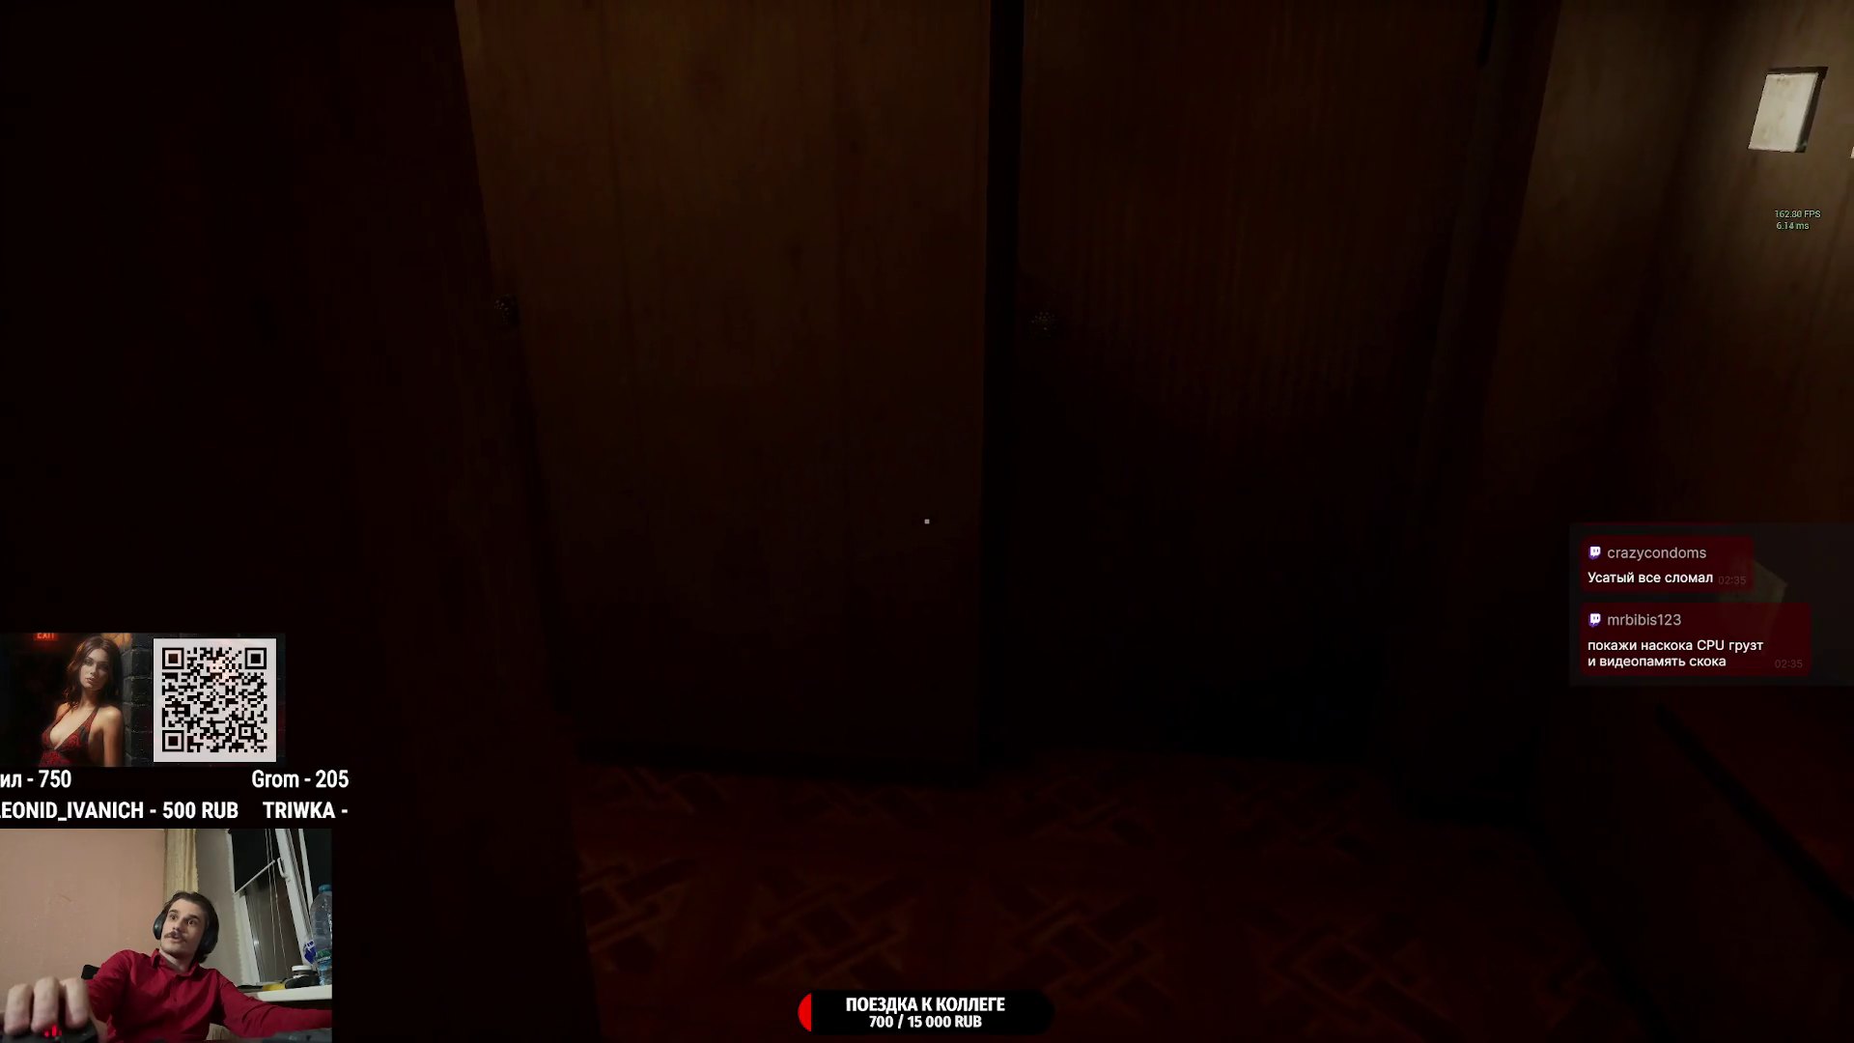
left_click(927, 522)
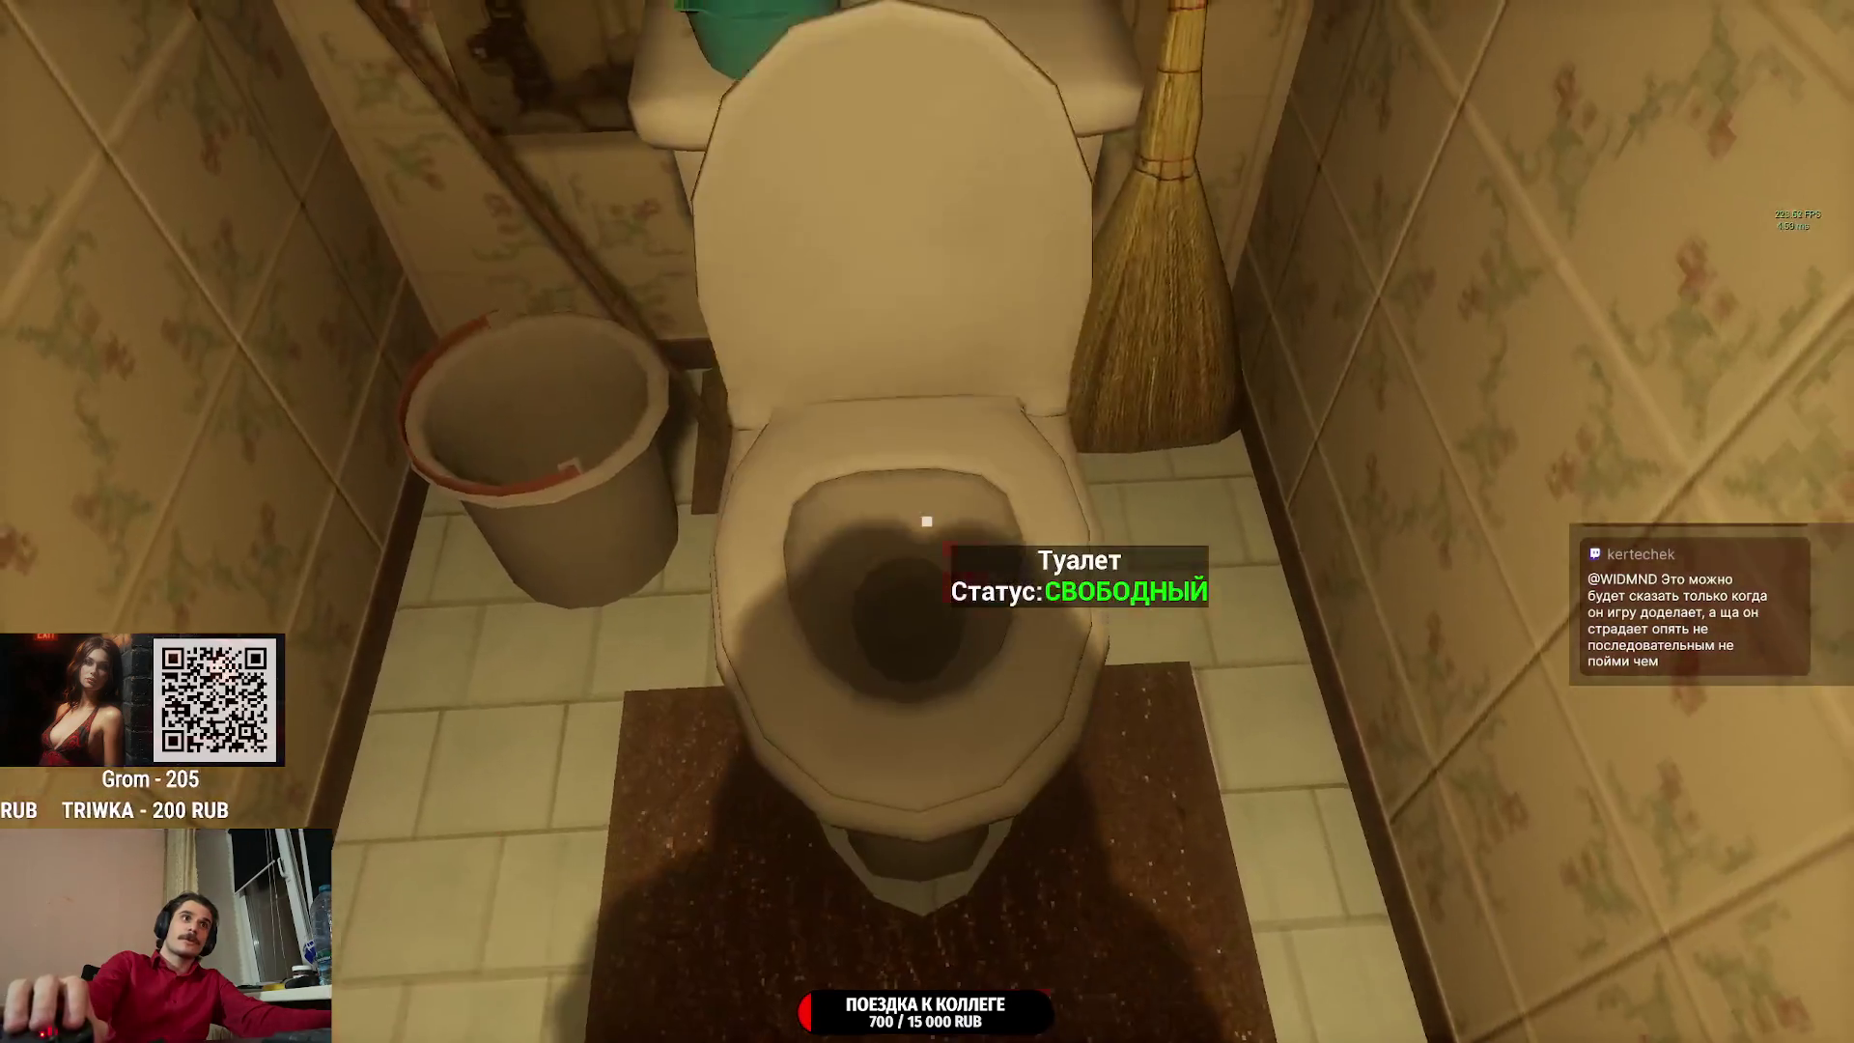
left_click(927, 521)
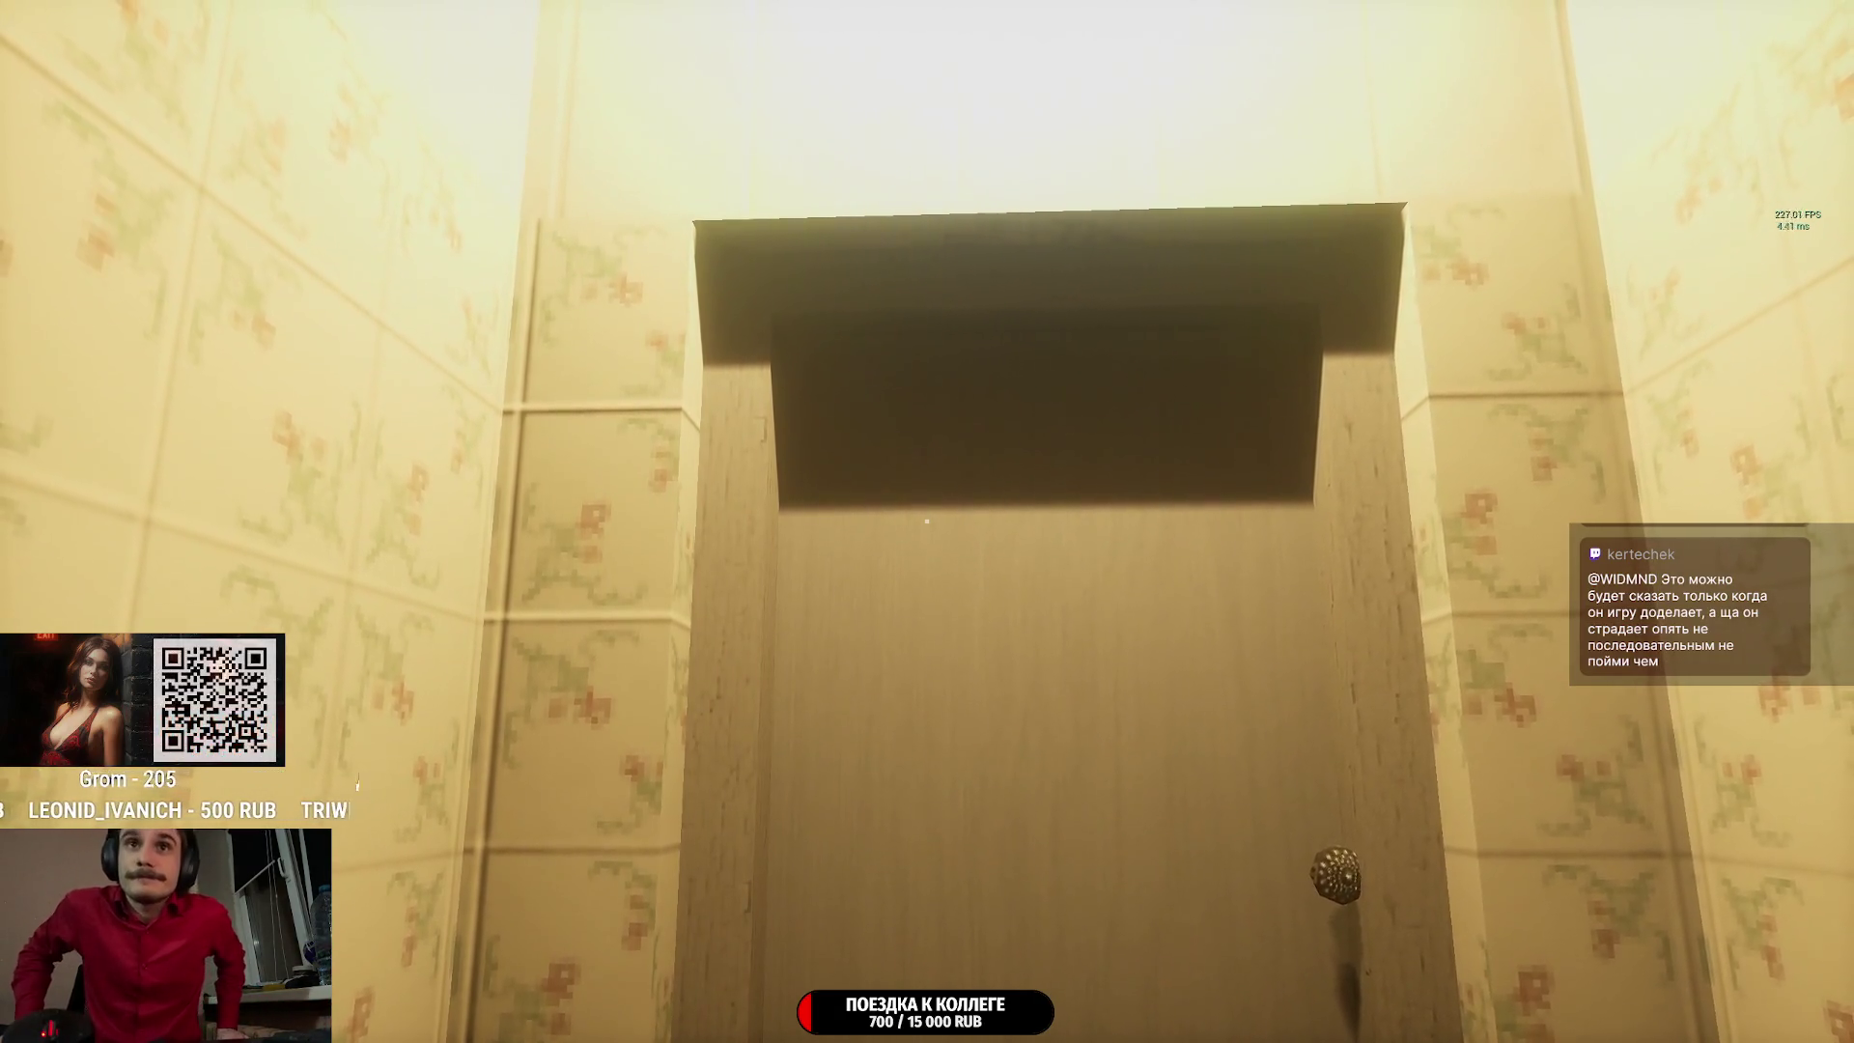
Leave the bathroom and pick up the cans and water bottle from the kitchen table.
key("w")
key("w")
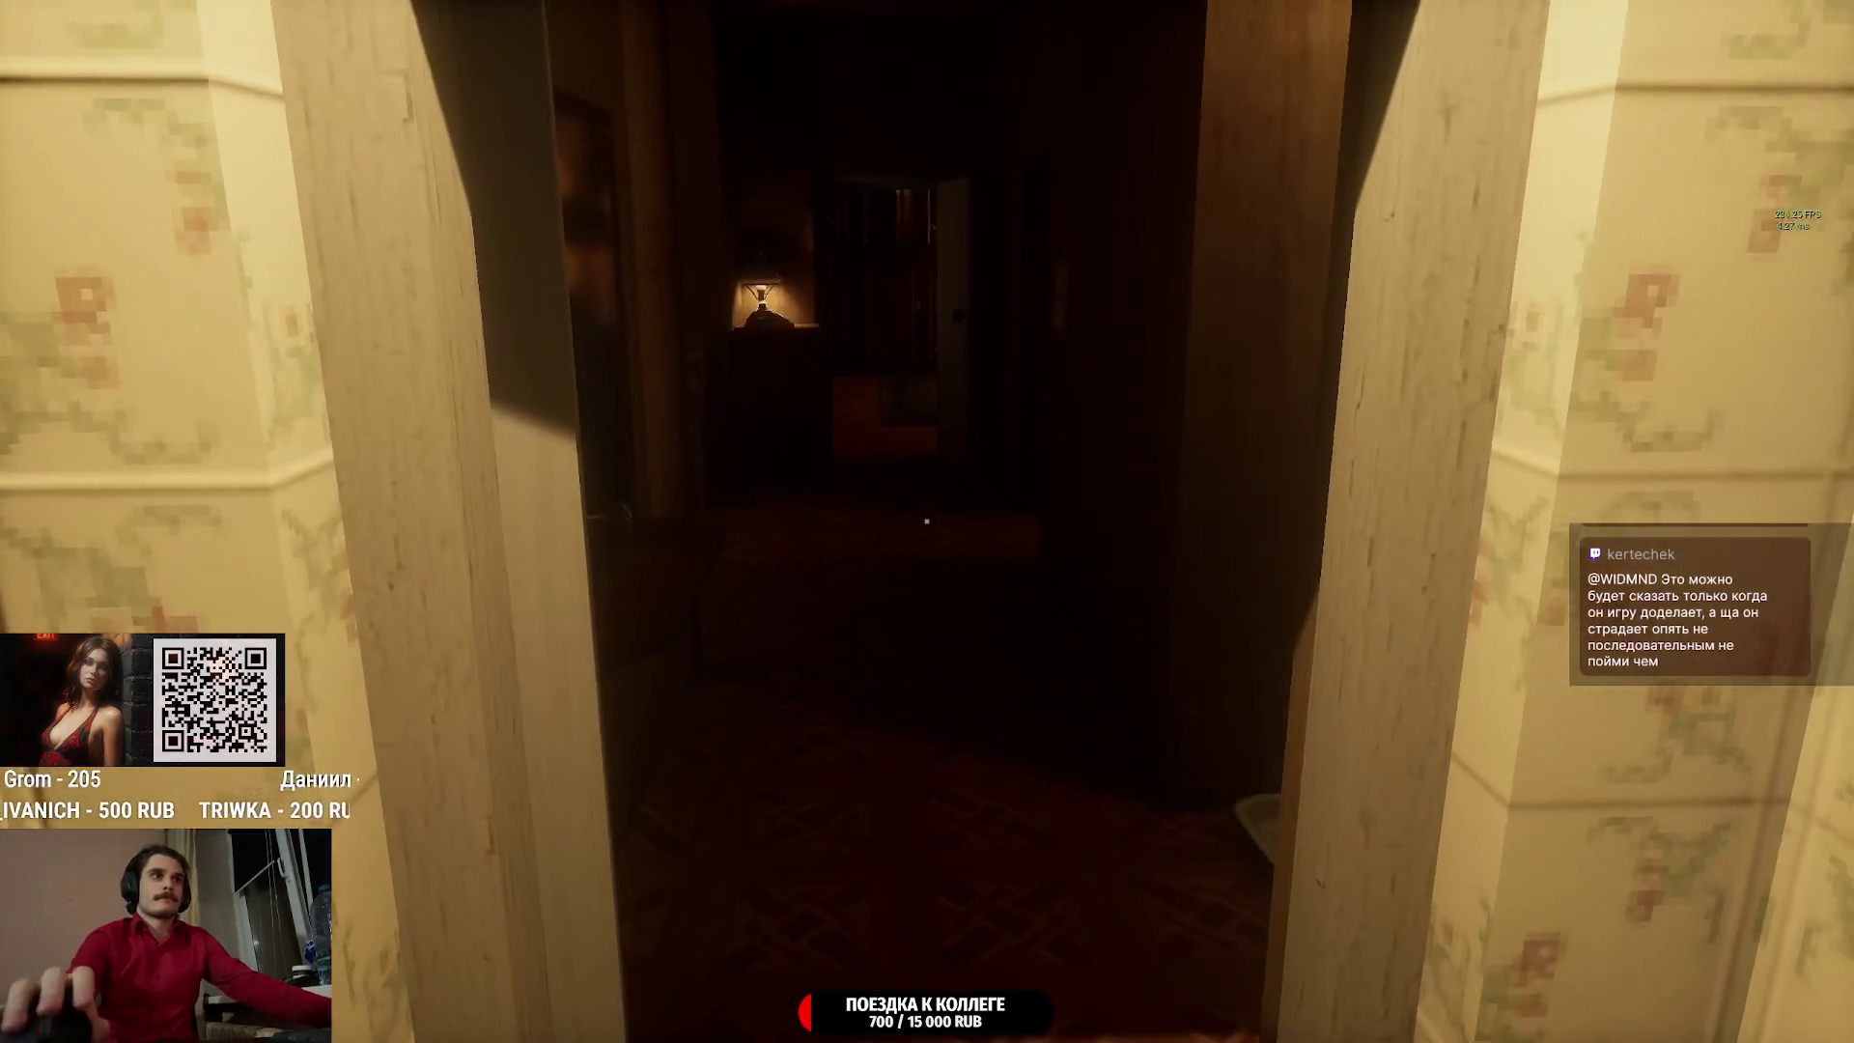
key("w")
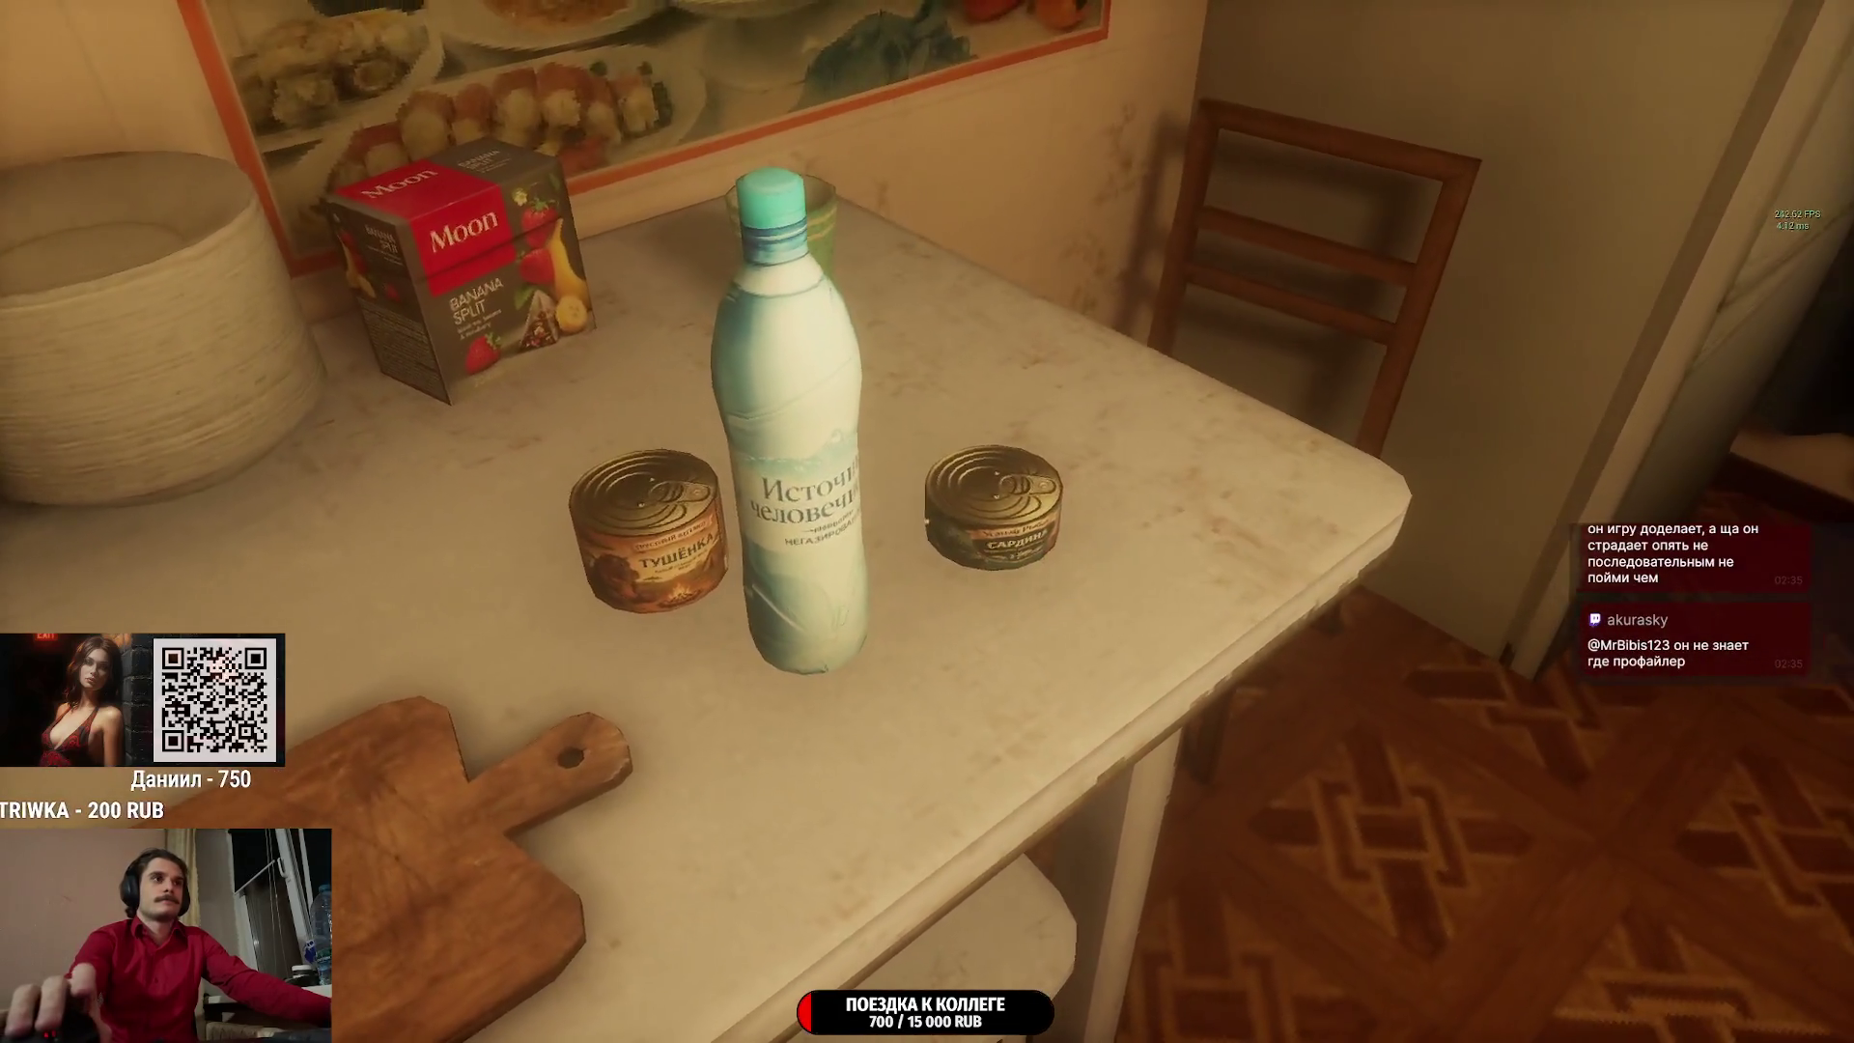
key("e")
key("e")
key("e")
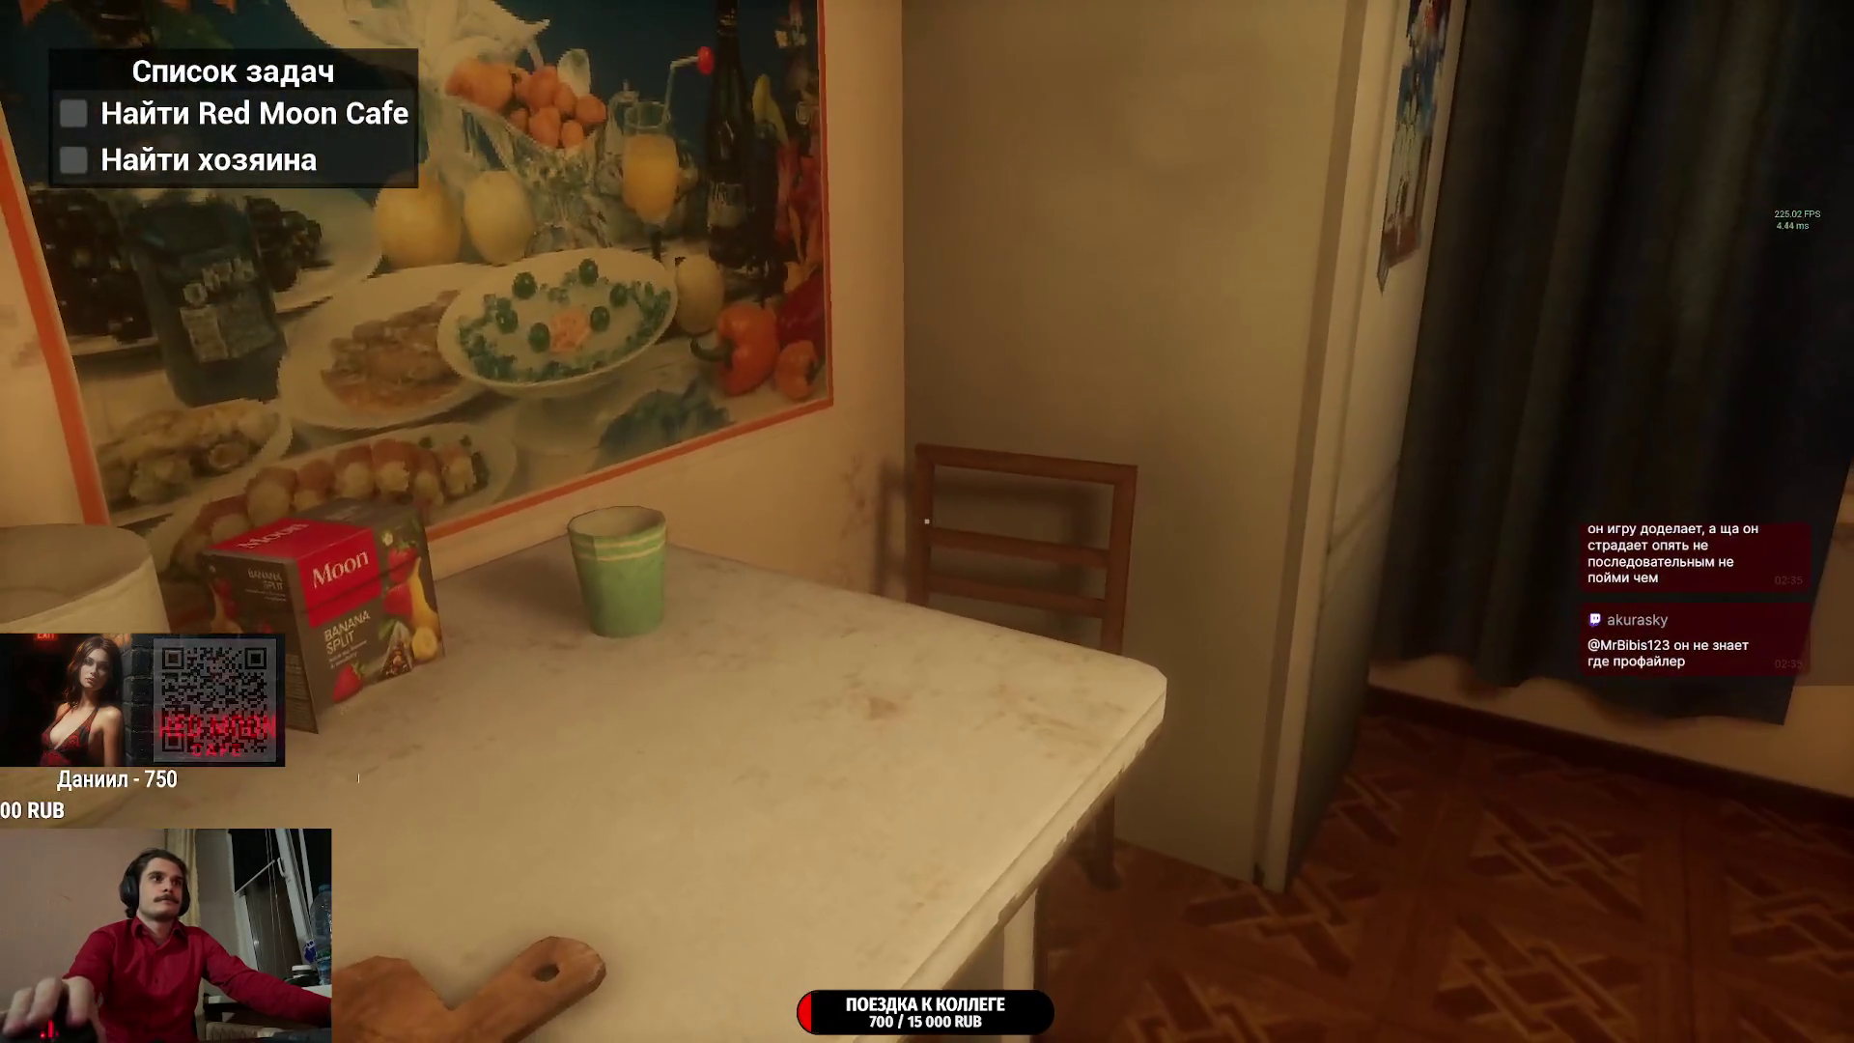
key("g")
Walk down the dark hallway through the next room to the closed front door.
key("w")
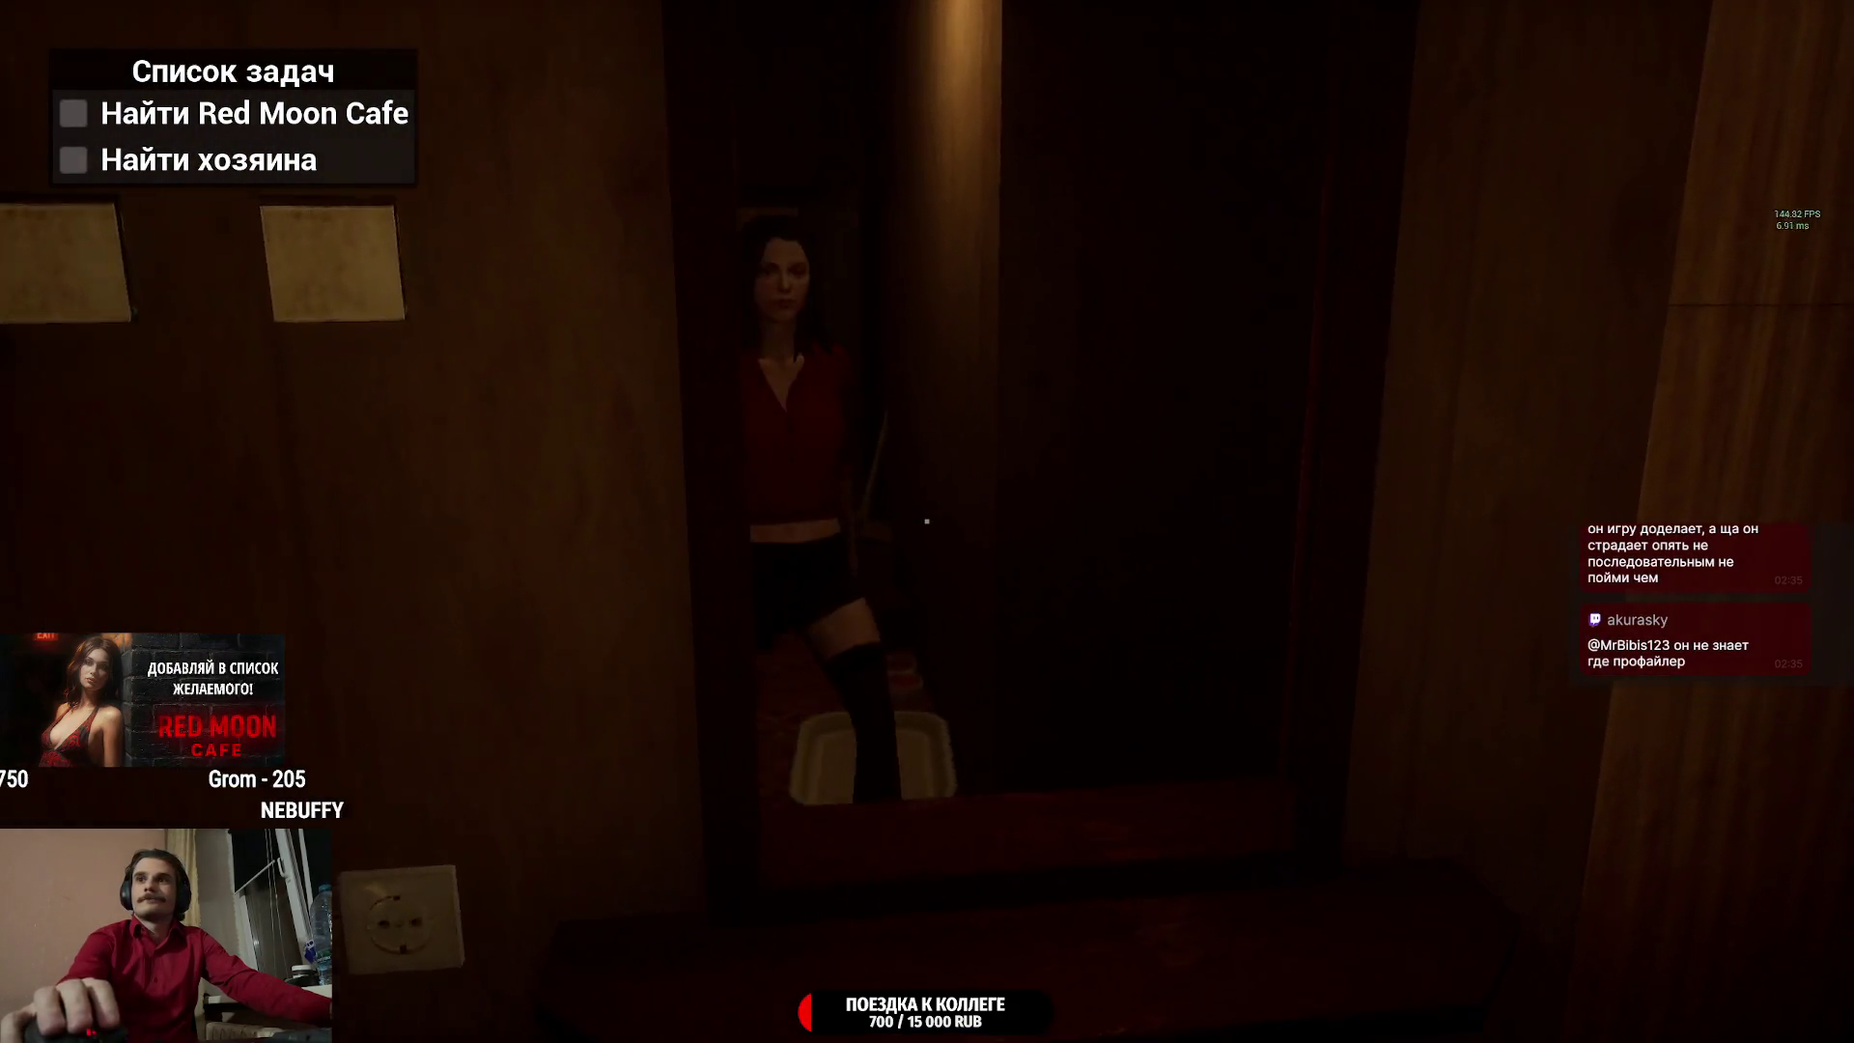
key("w")
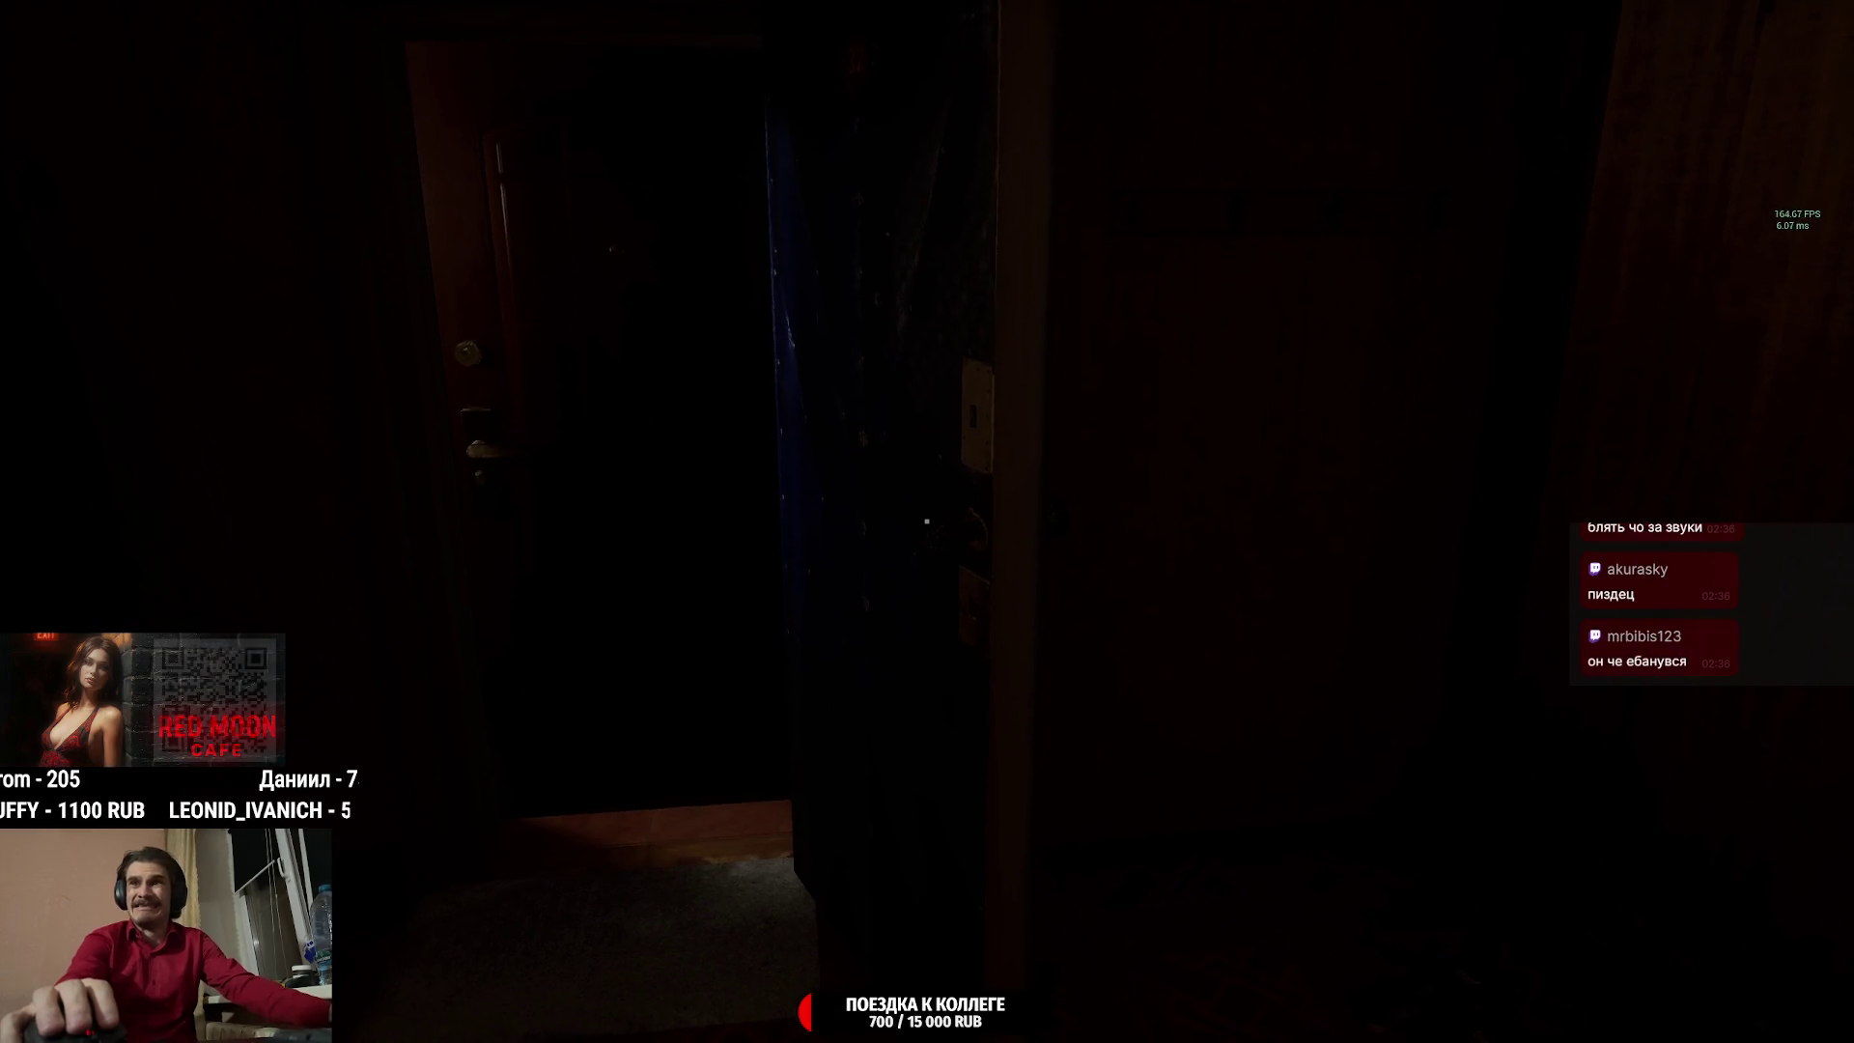
key("w")
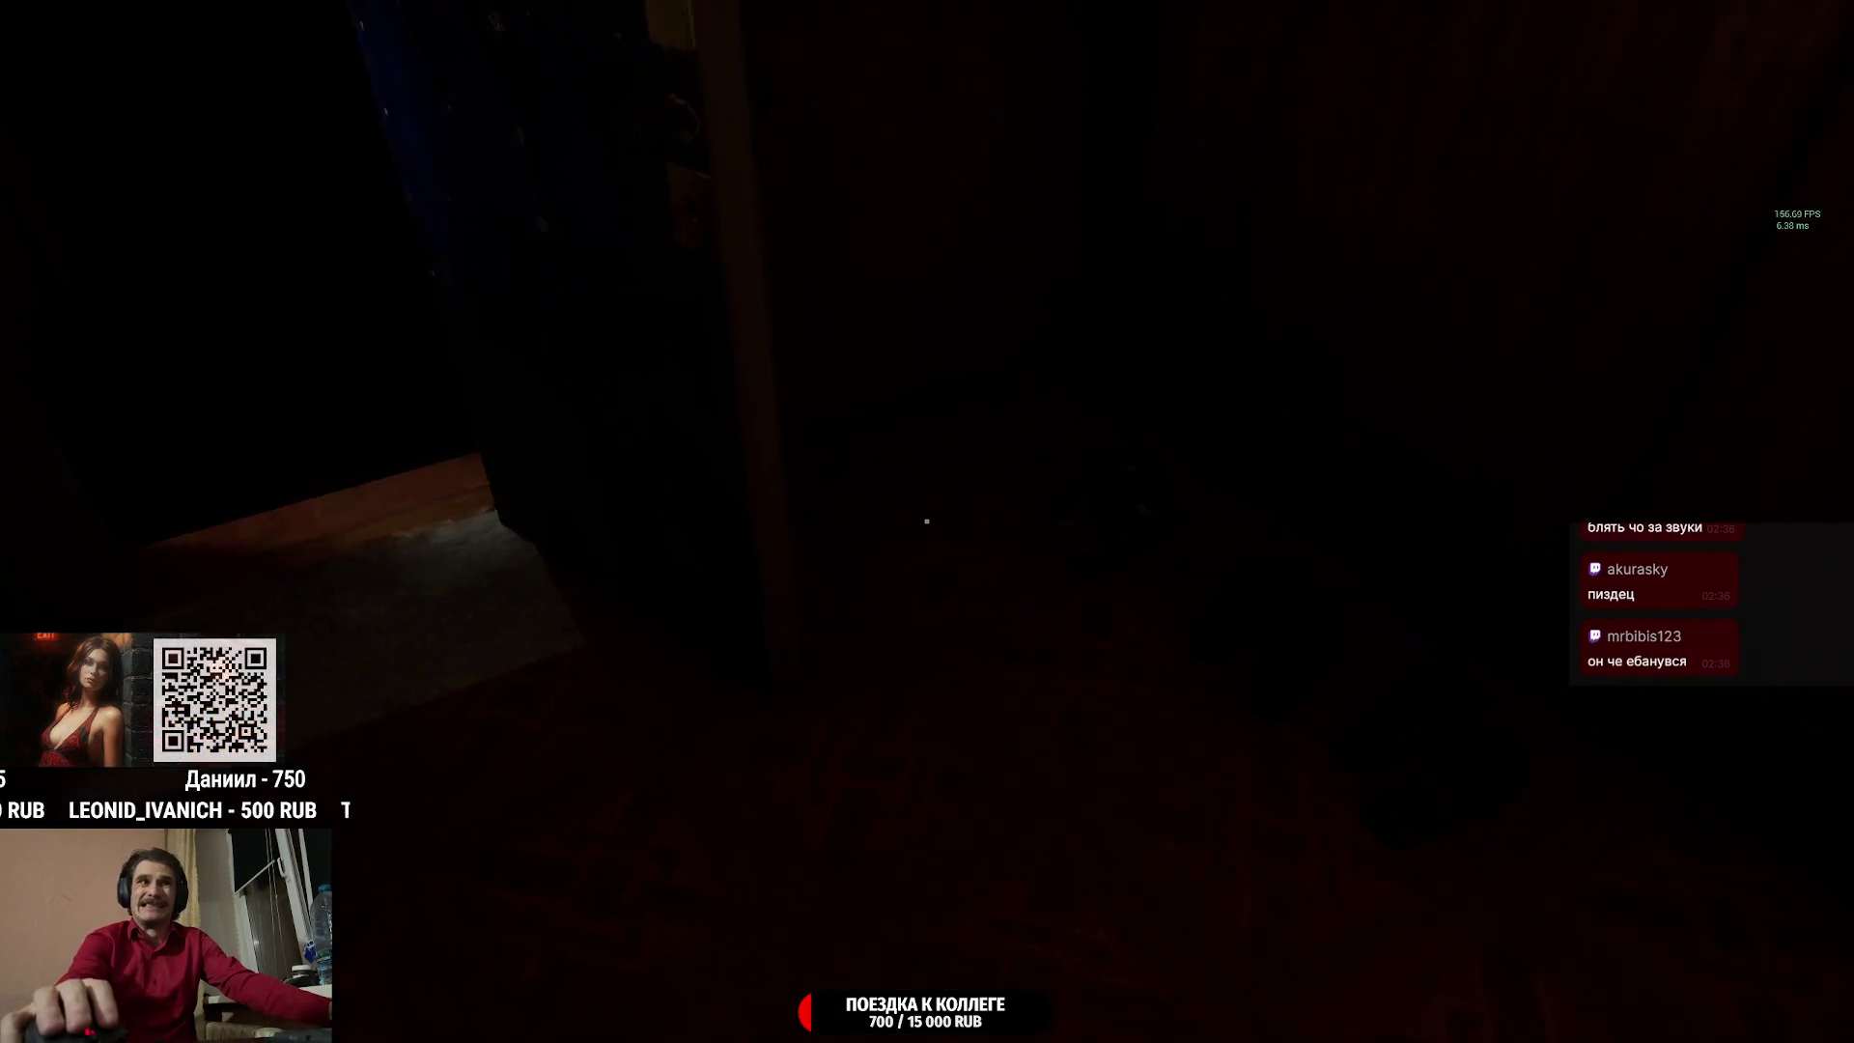
key("w")
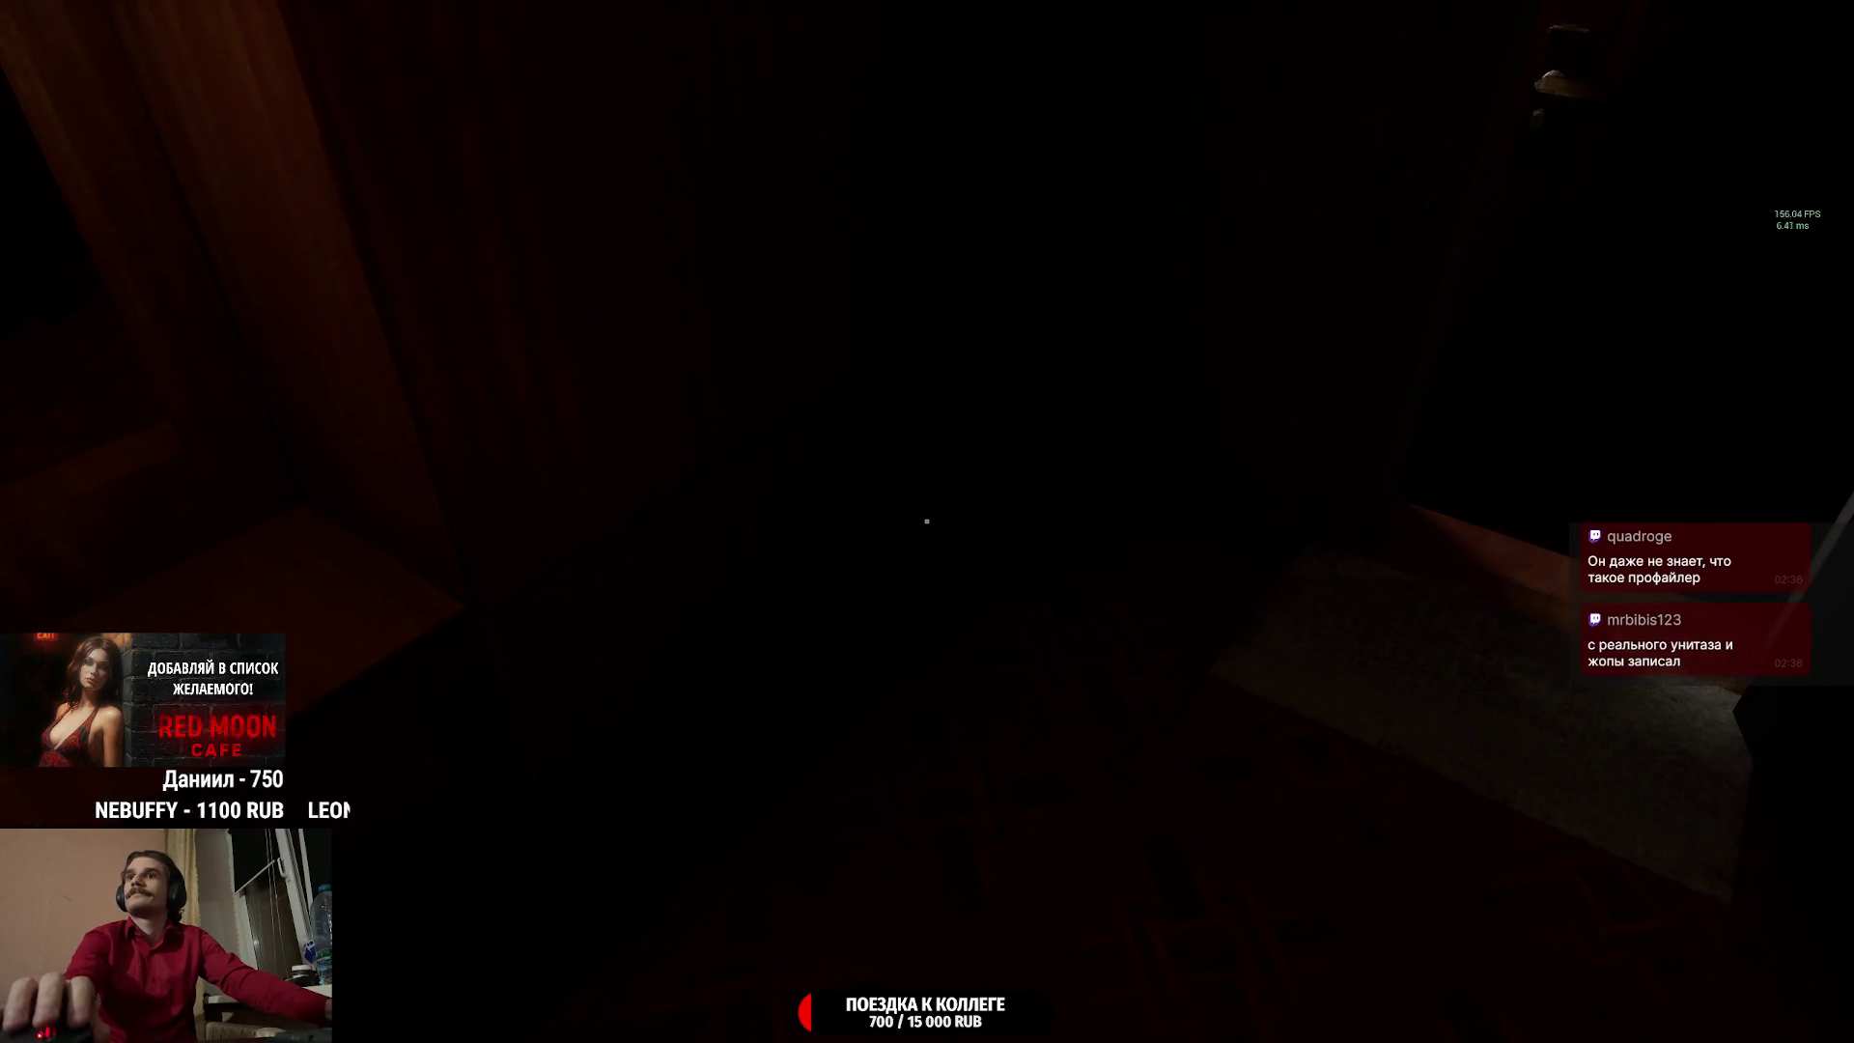
Go through the green and tiled corridor doors out onto the balcony over the street.
mouse_move(927, 521)
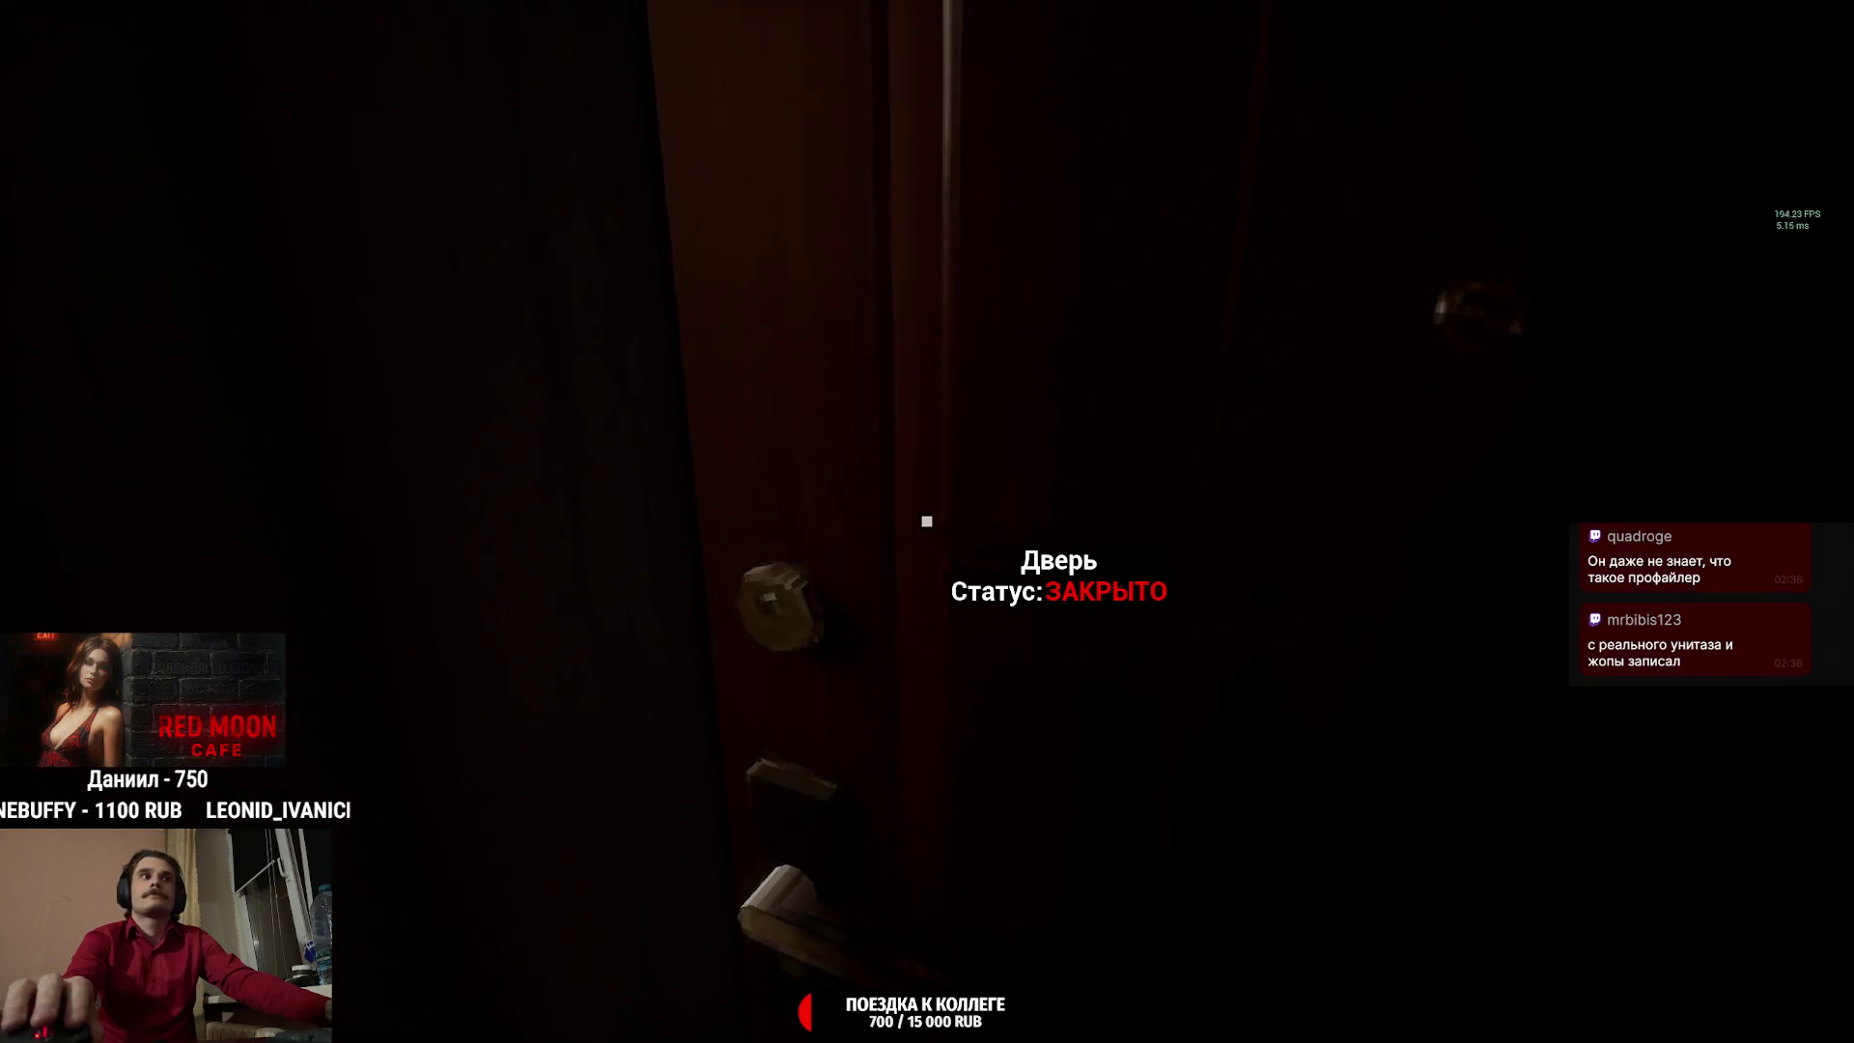
key("w")
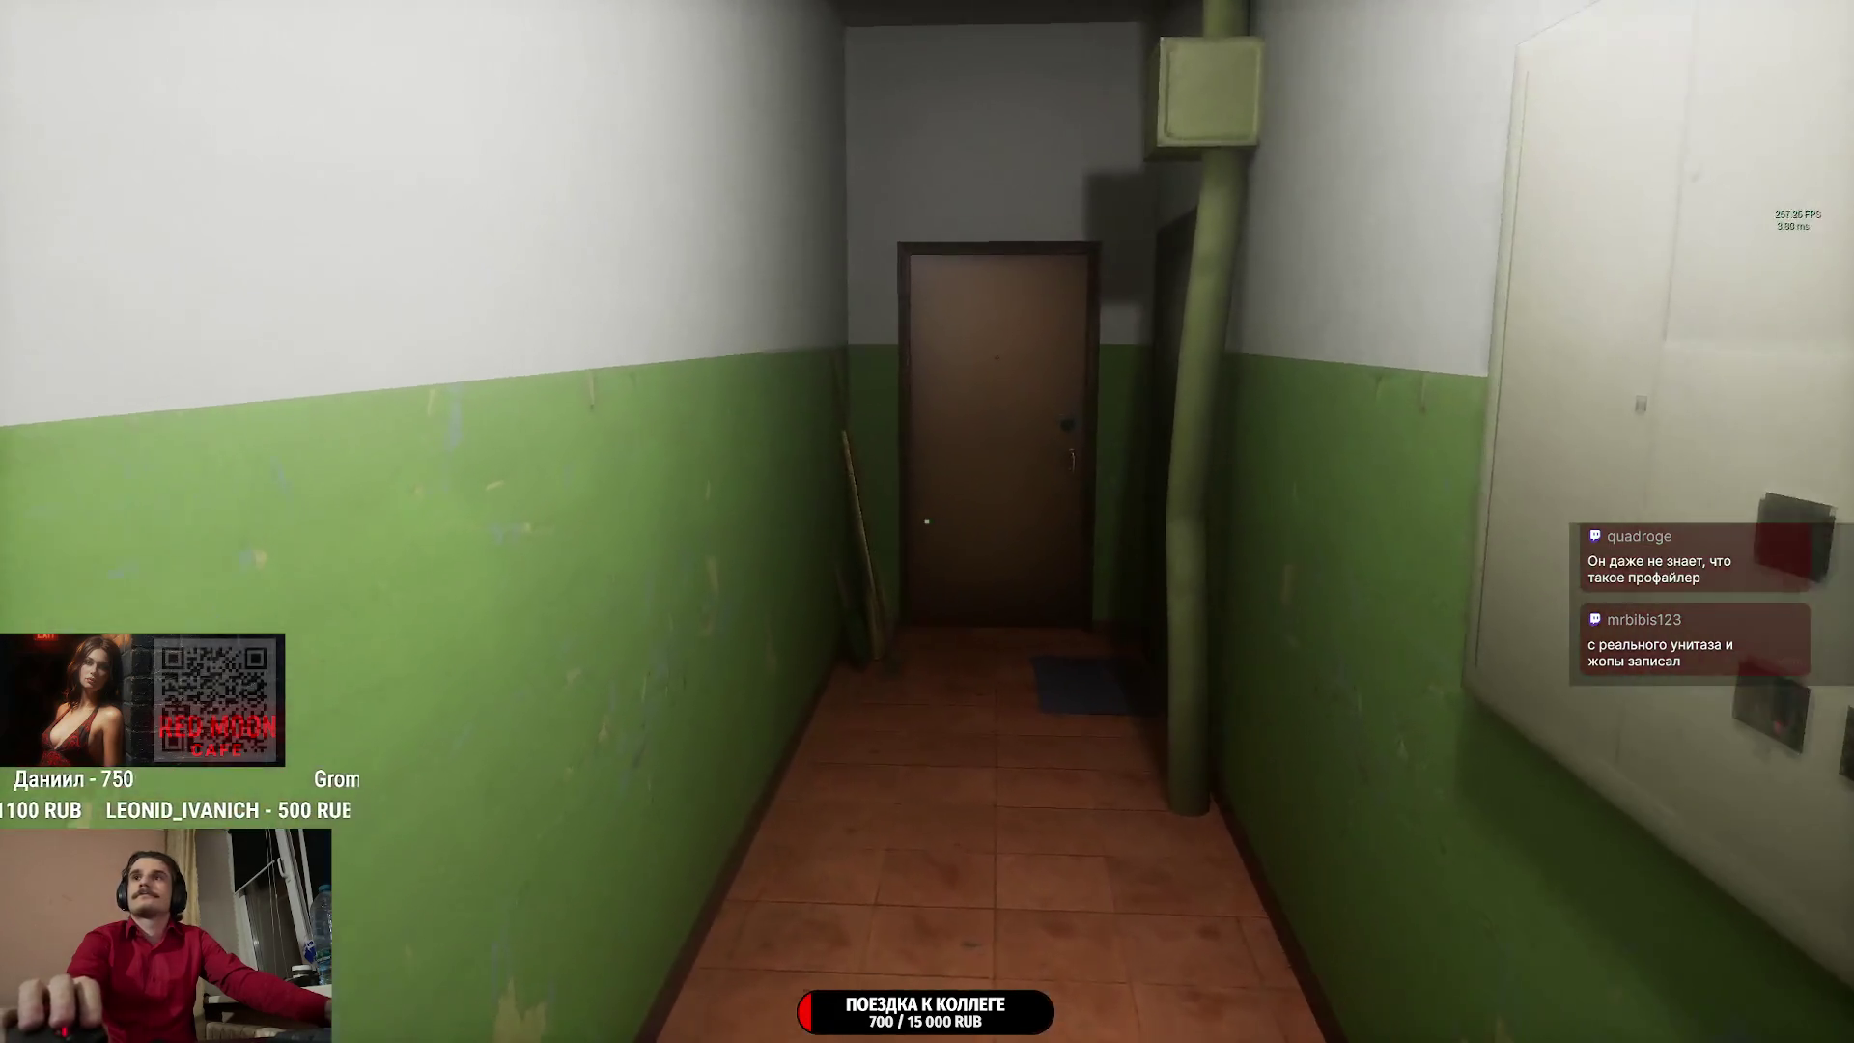
key("w")
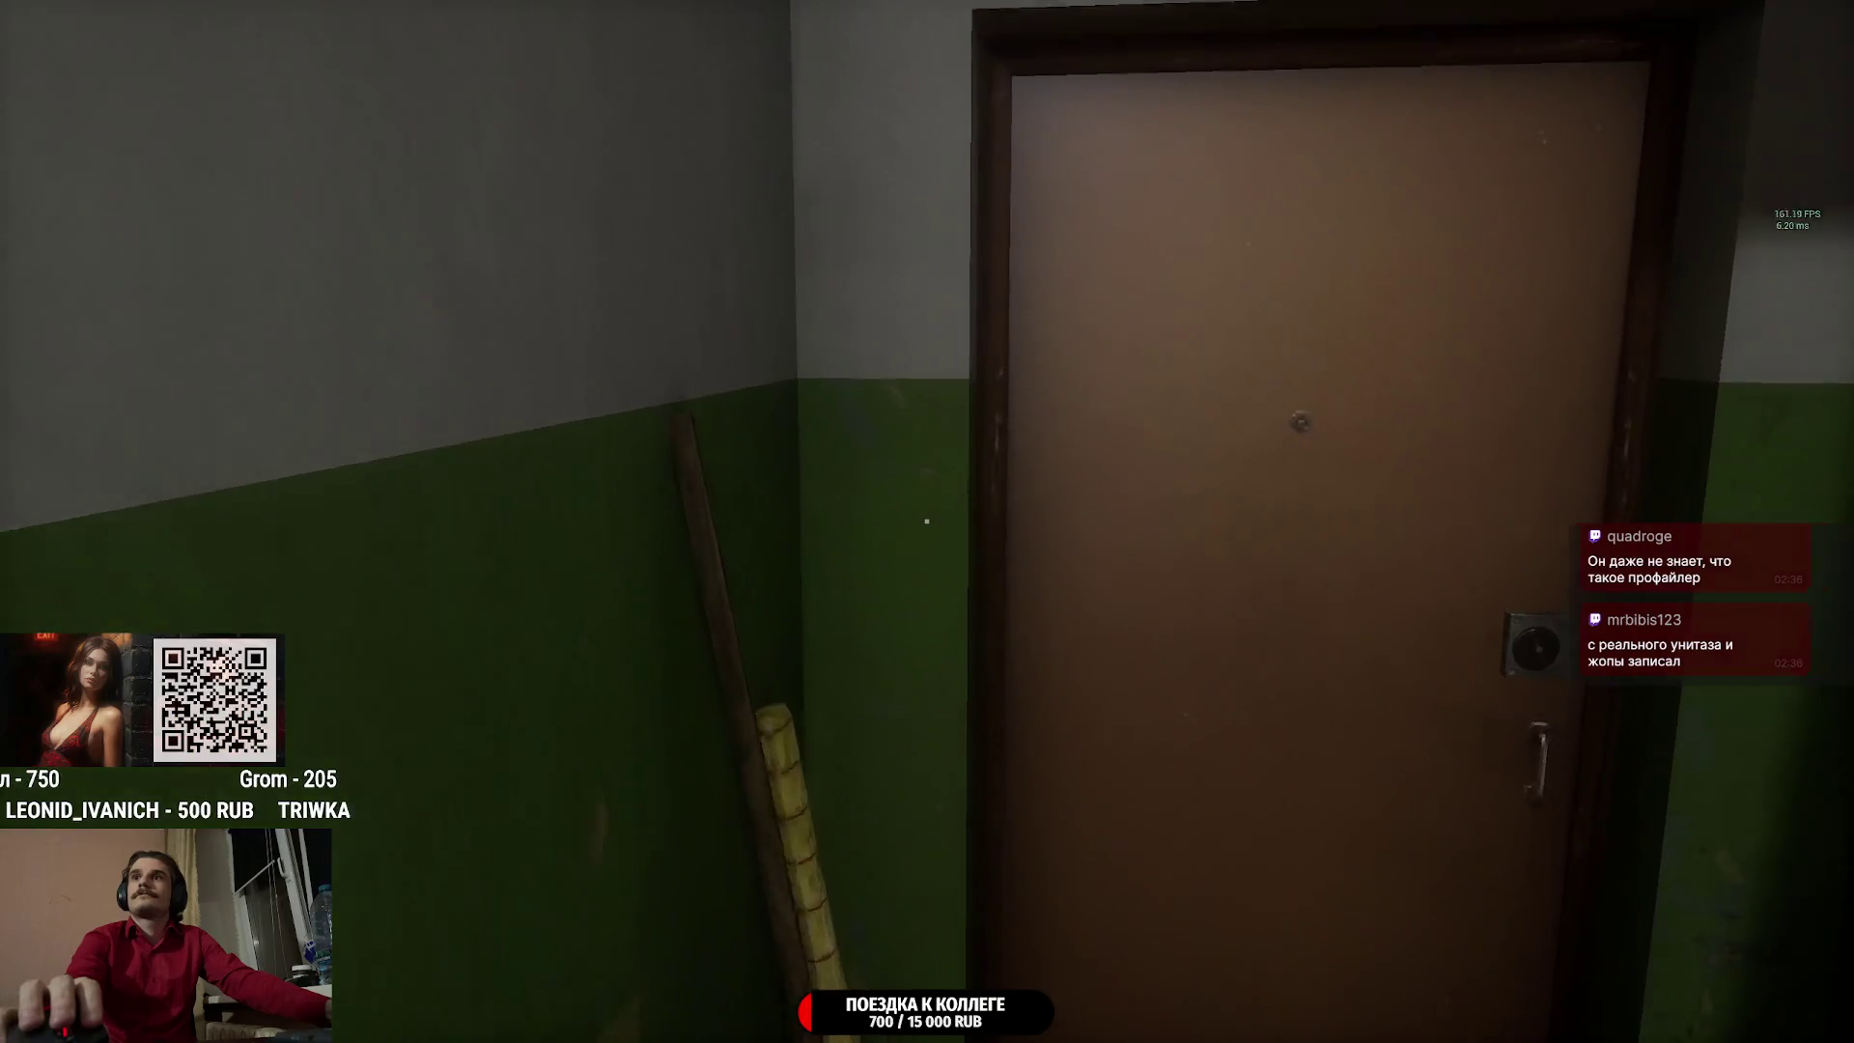
key("e")
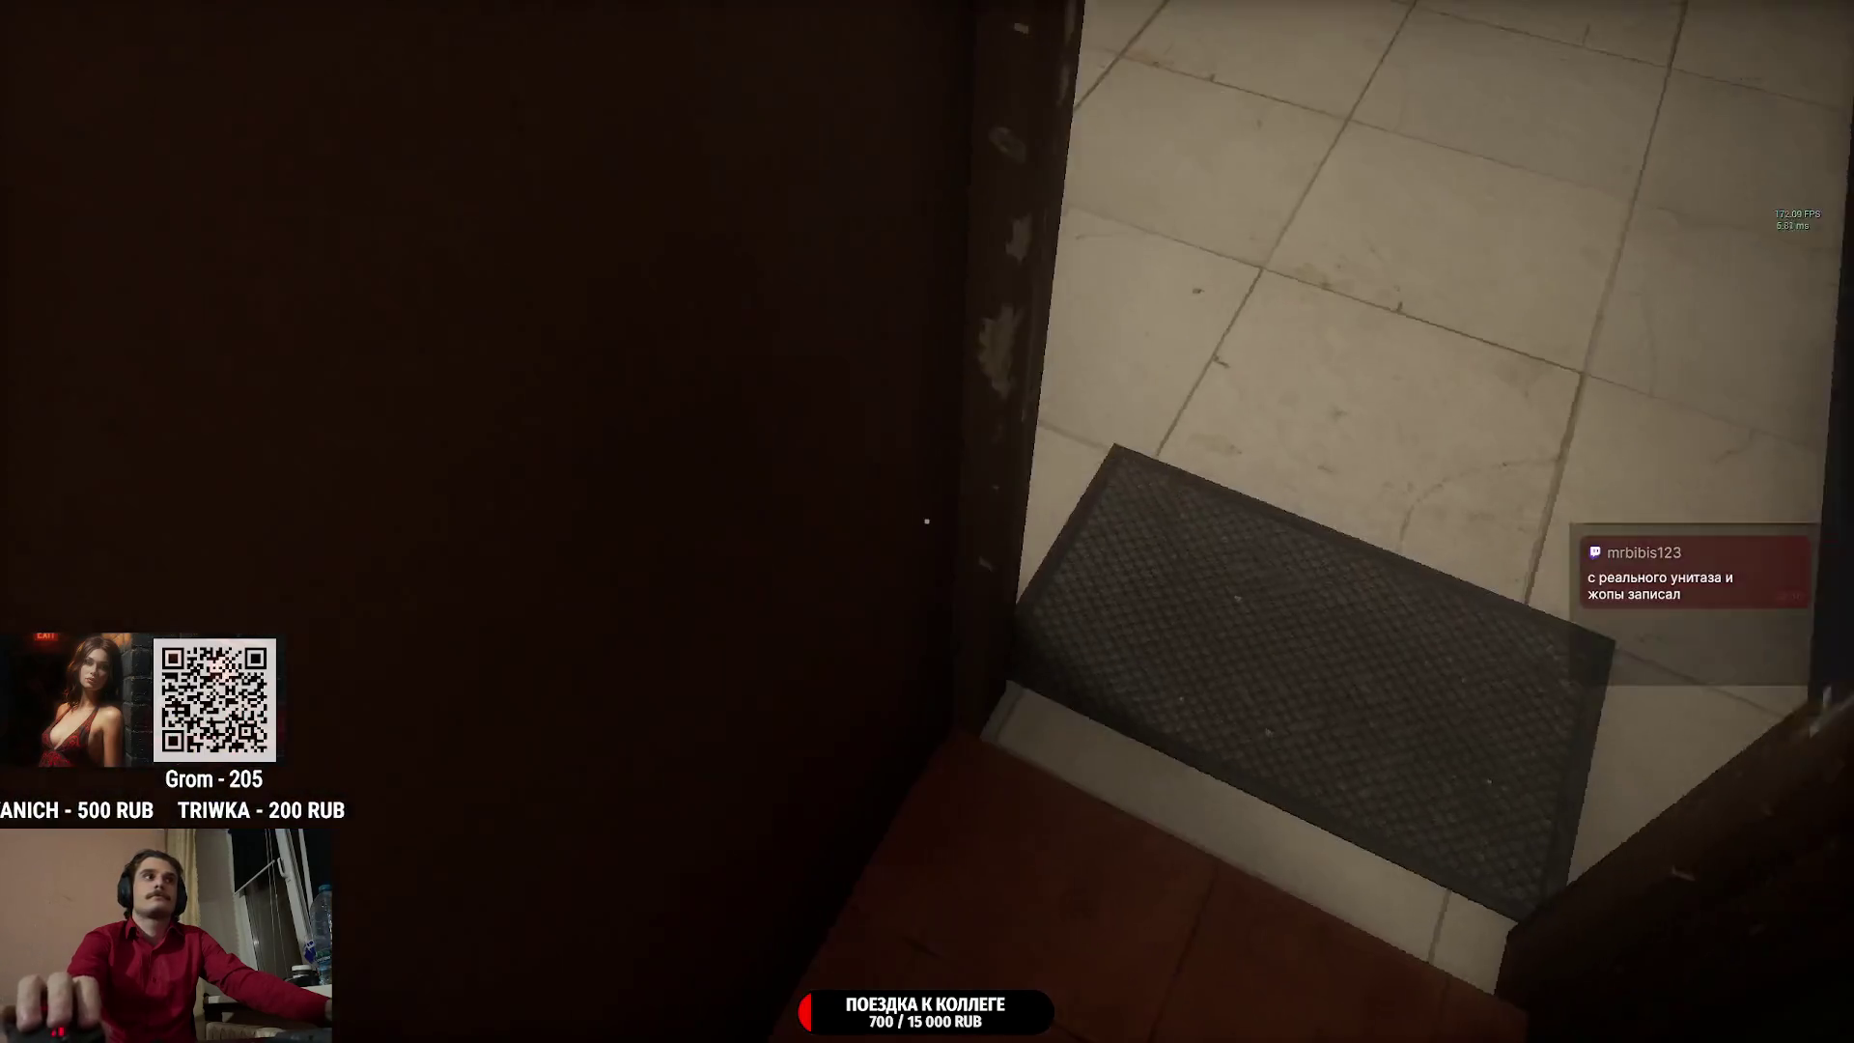
key("w")
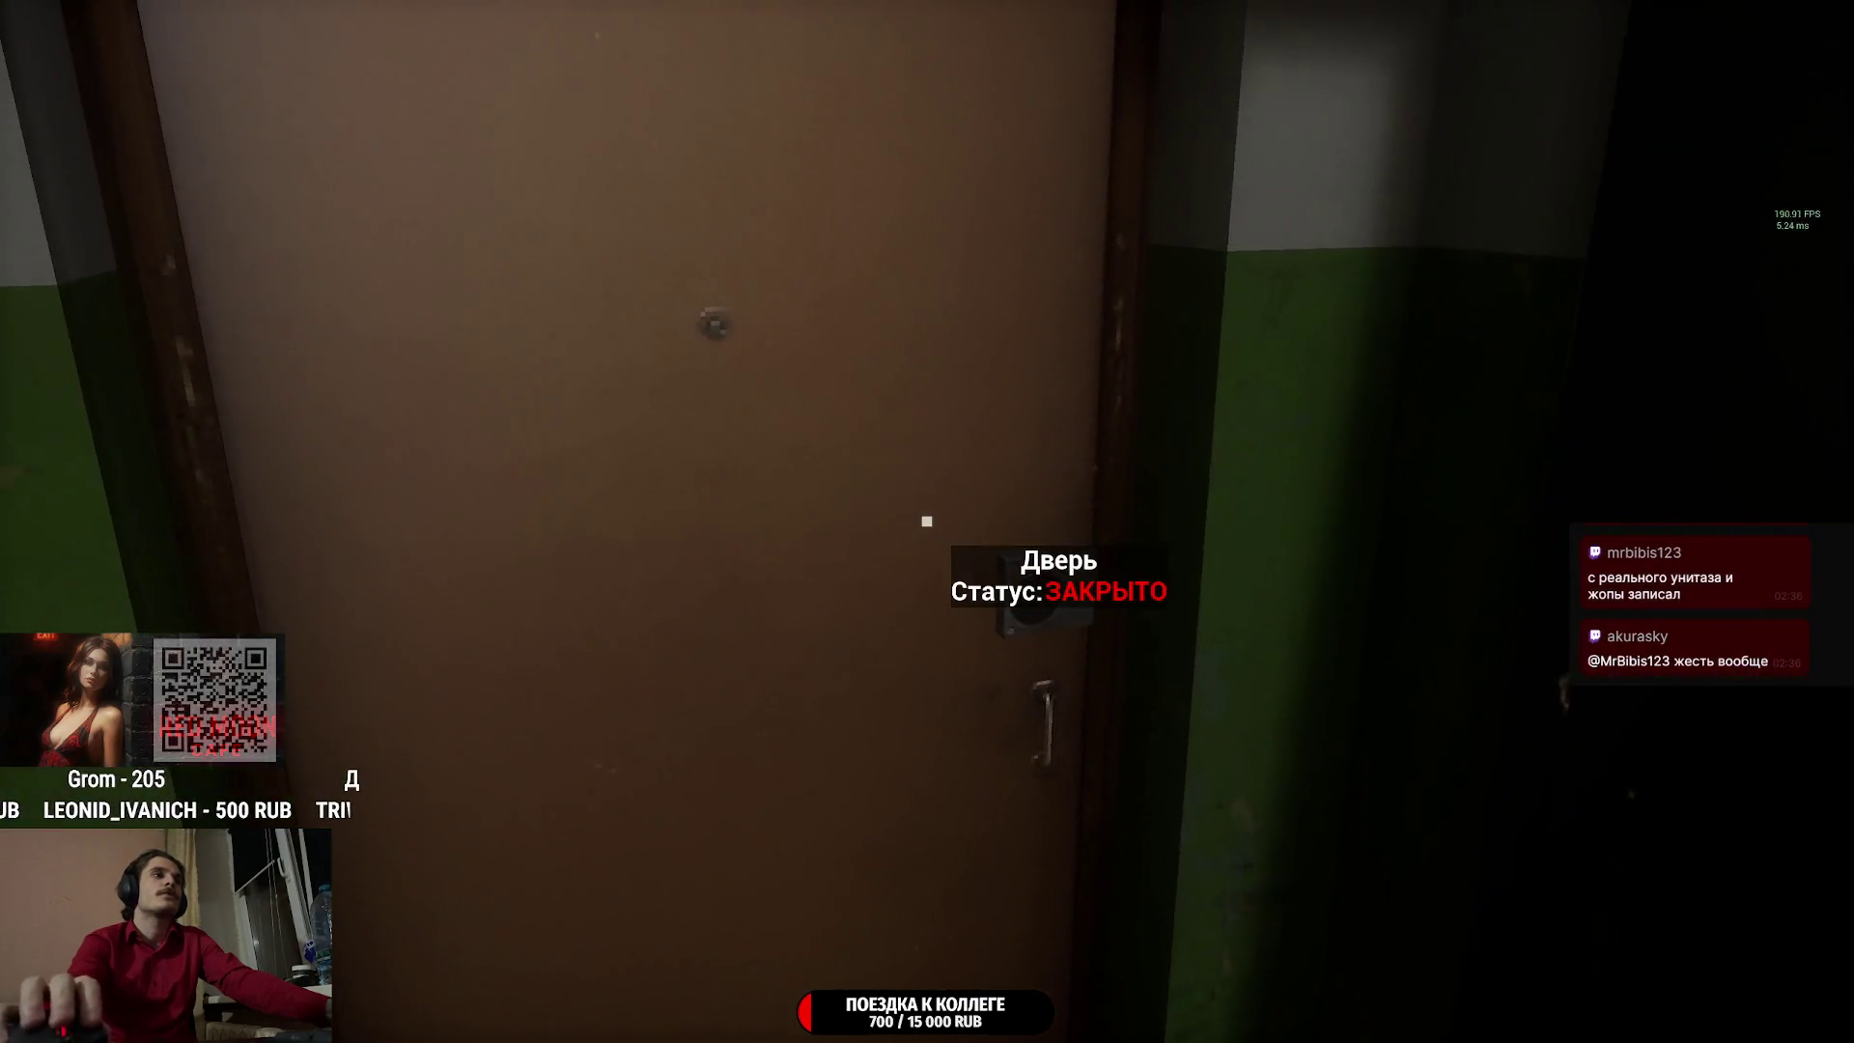
key("e")
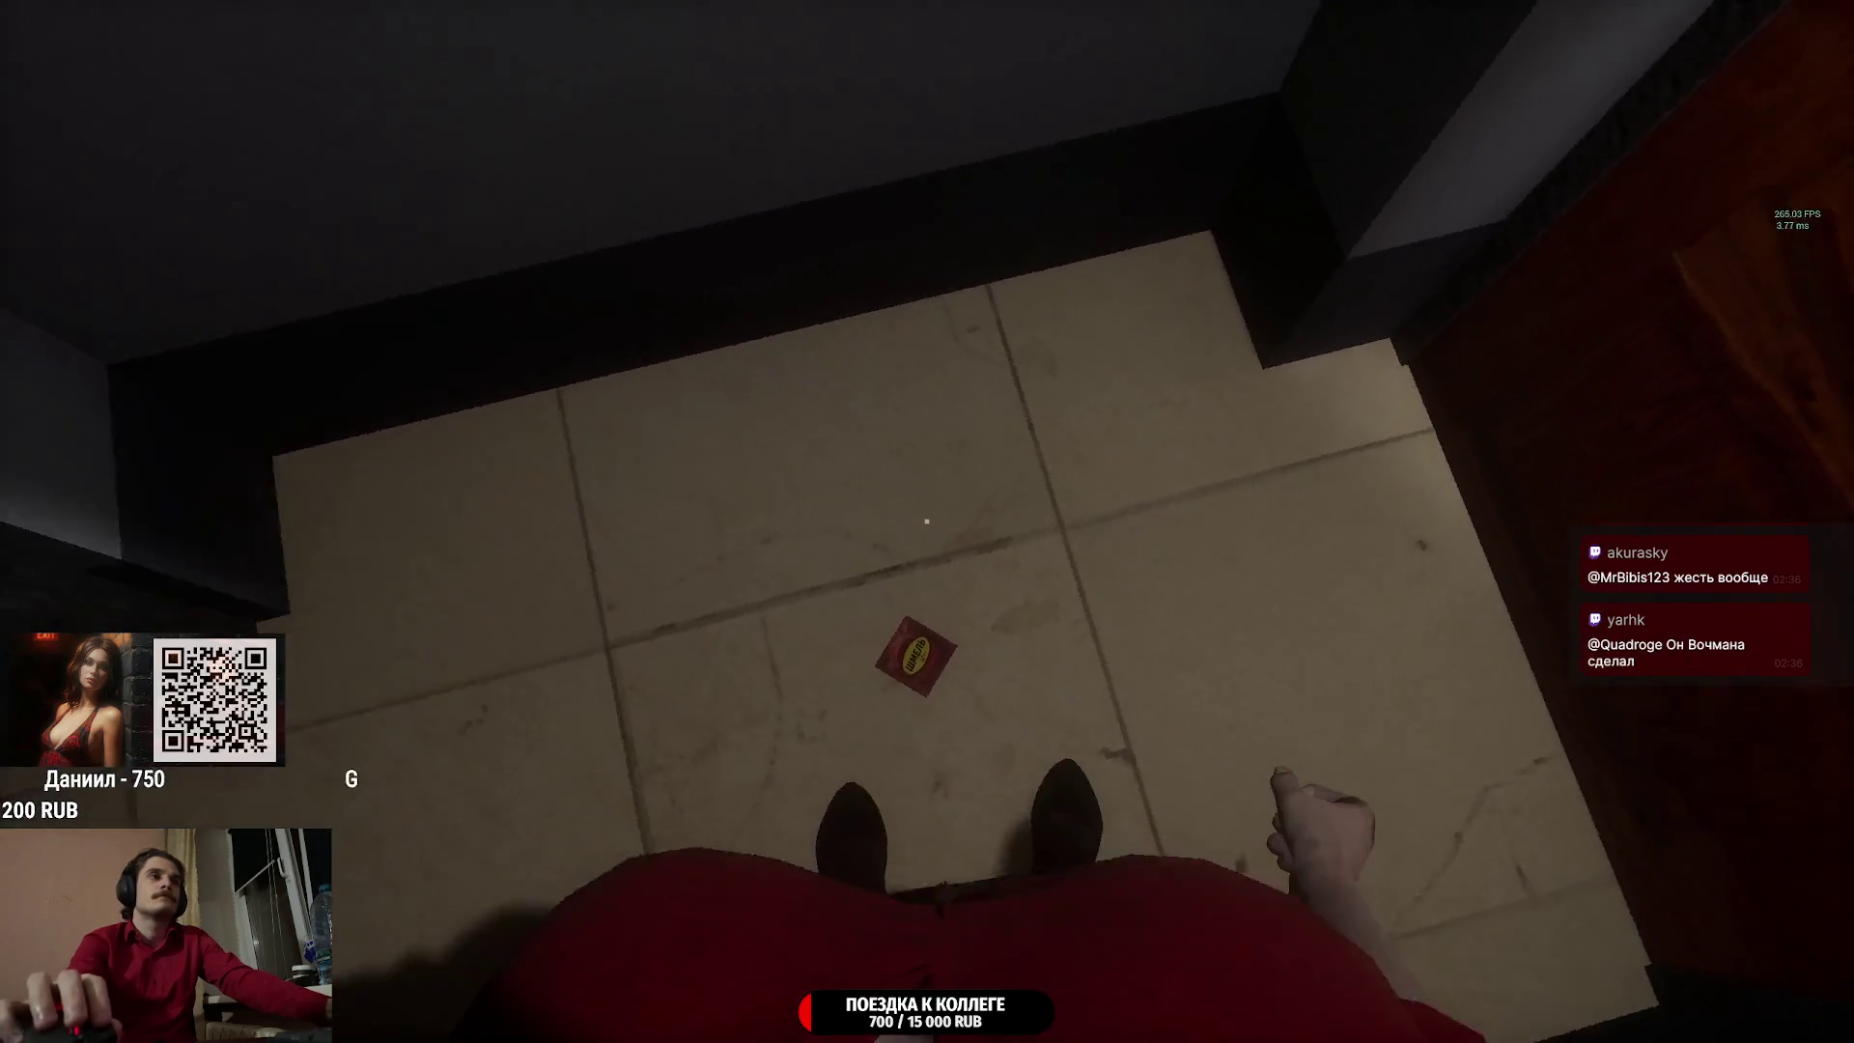
key("e")
key("w")
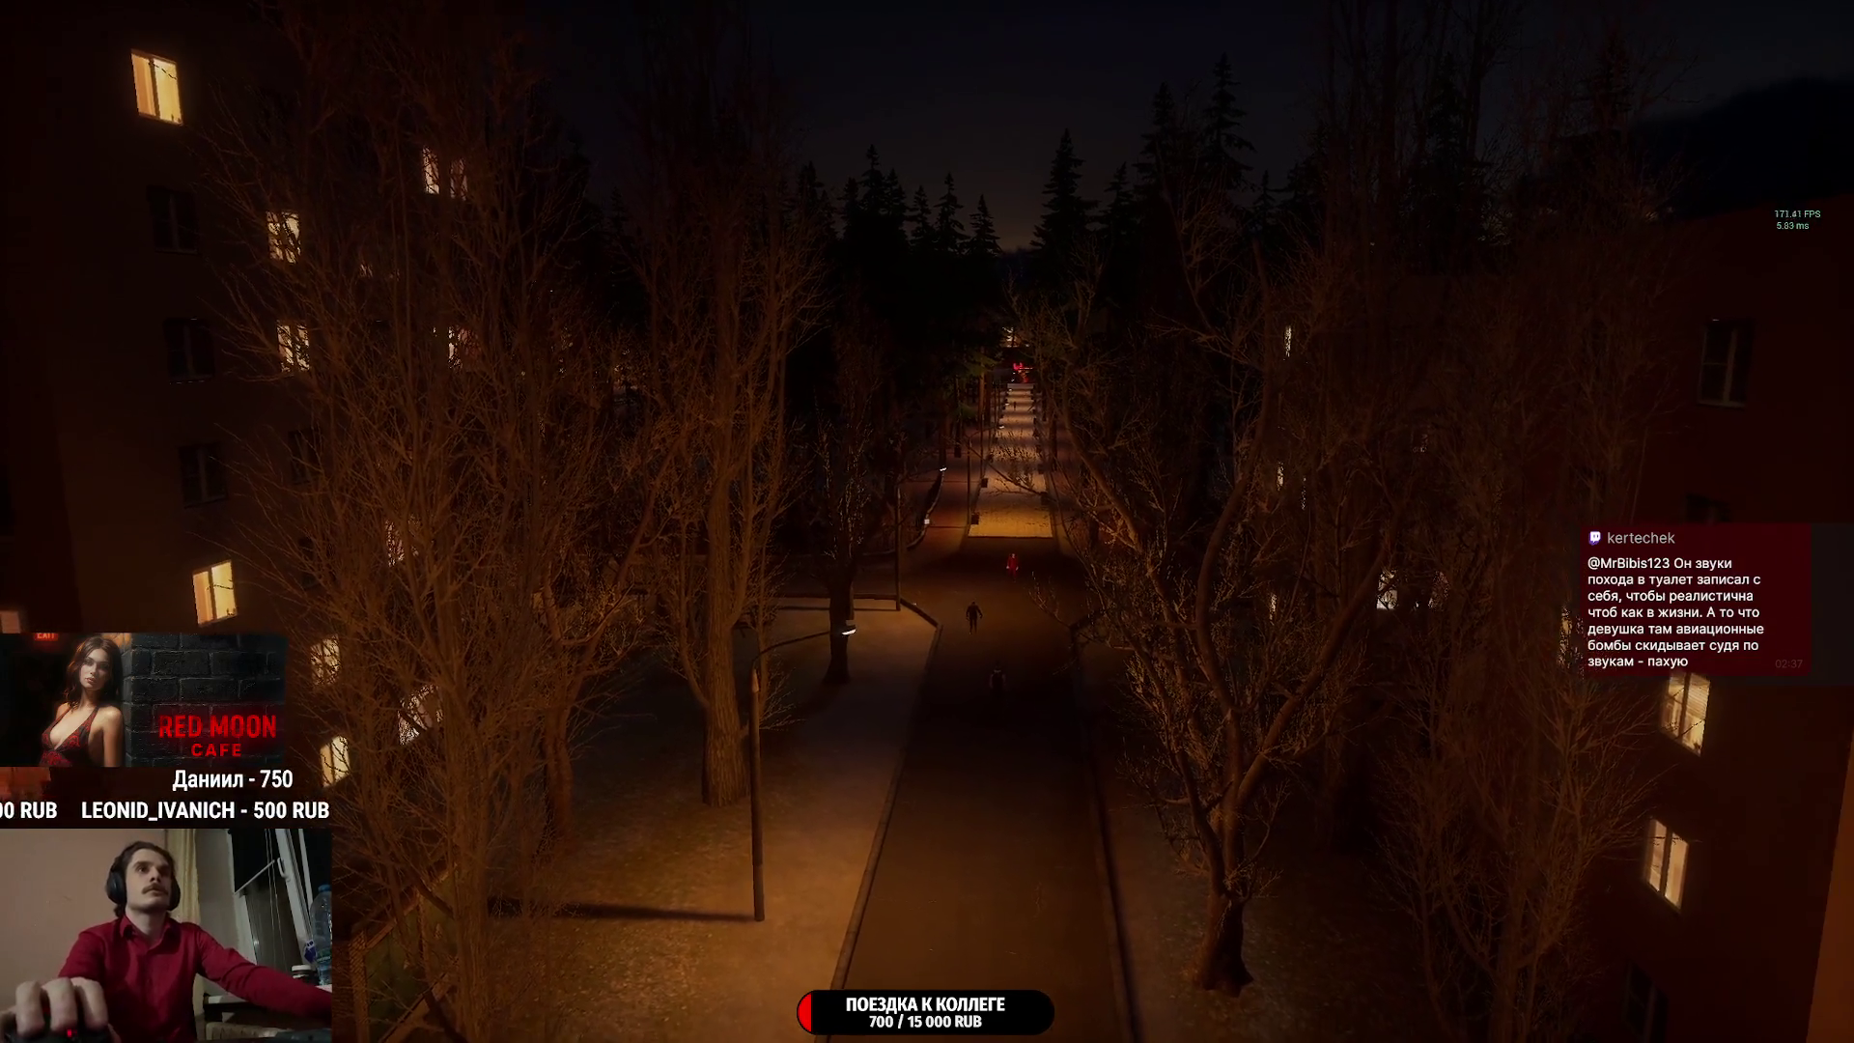
Descend the stairwell to the bottle-strewn landing, look around, then continue toward the dark doorway.
key("e")
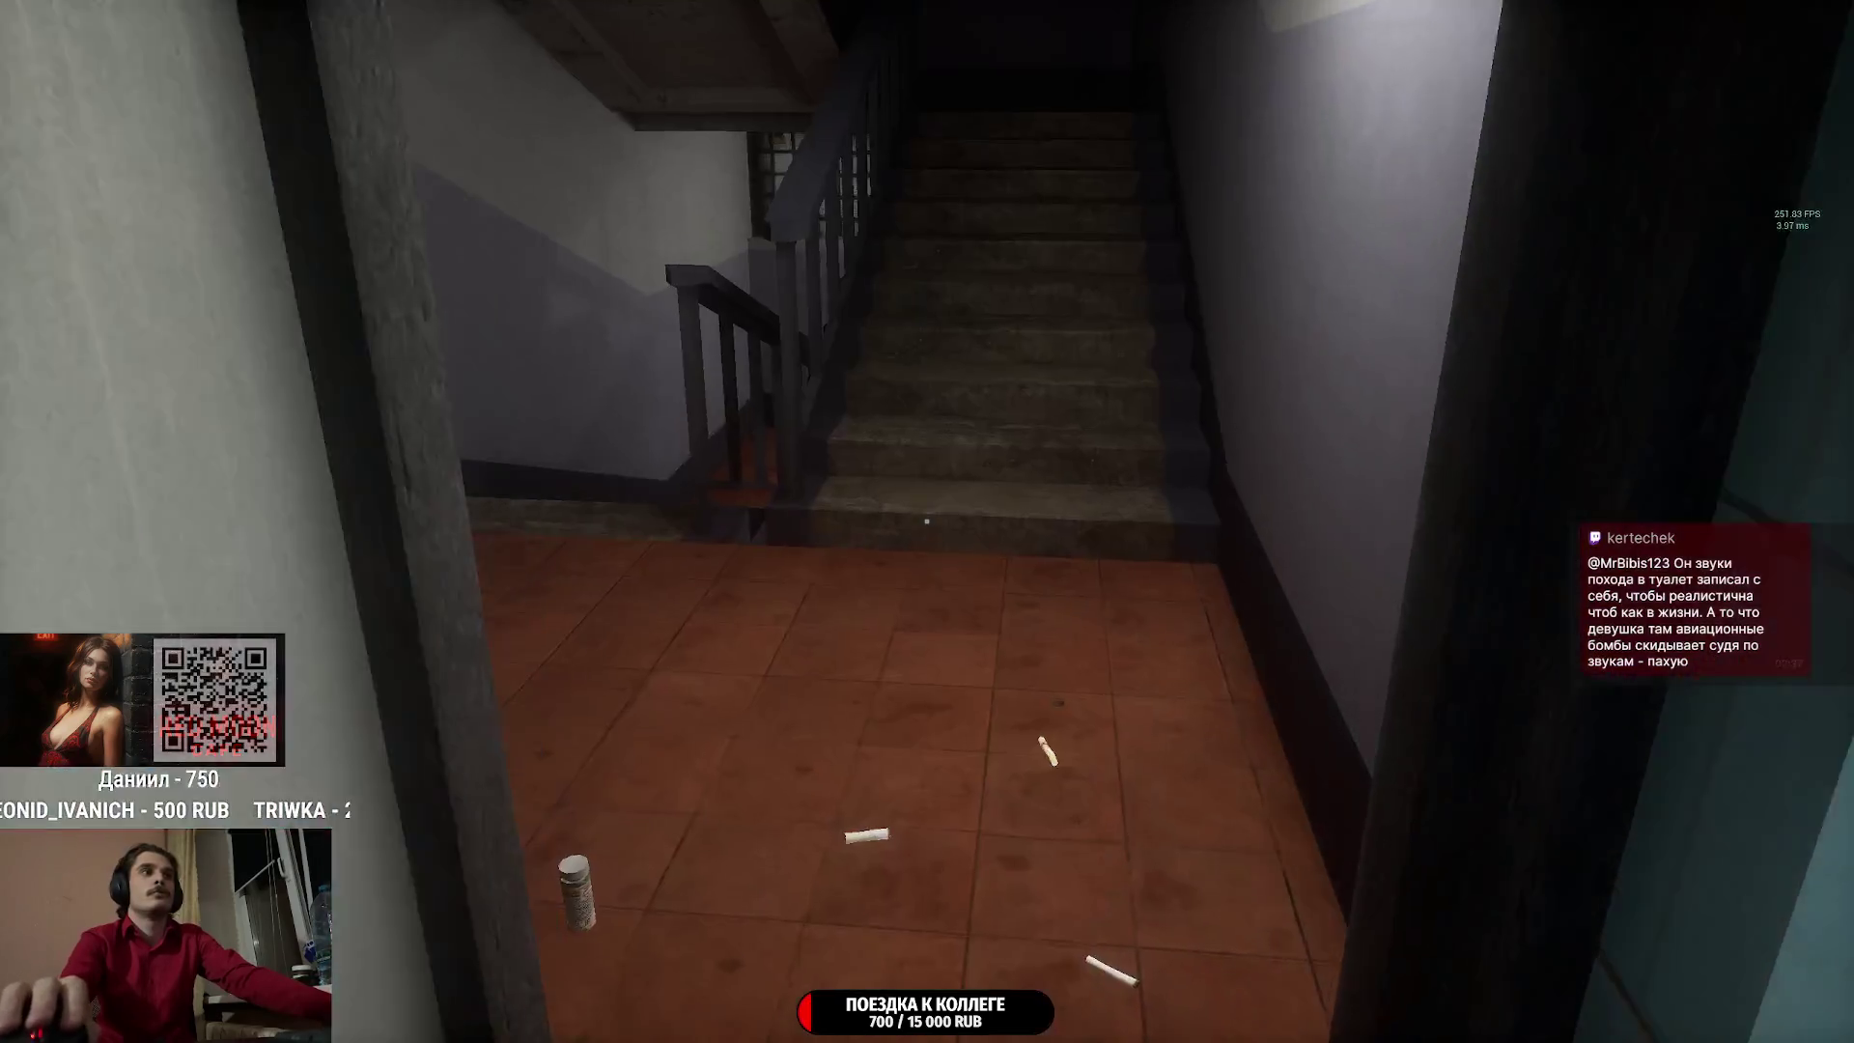
key("w")
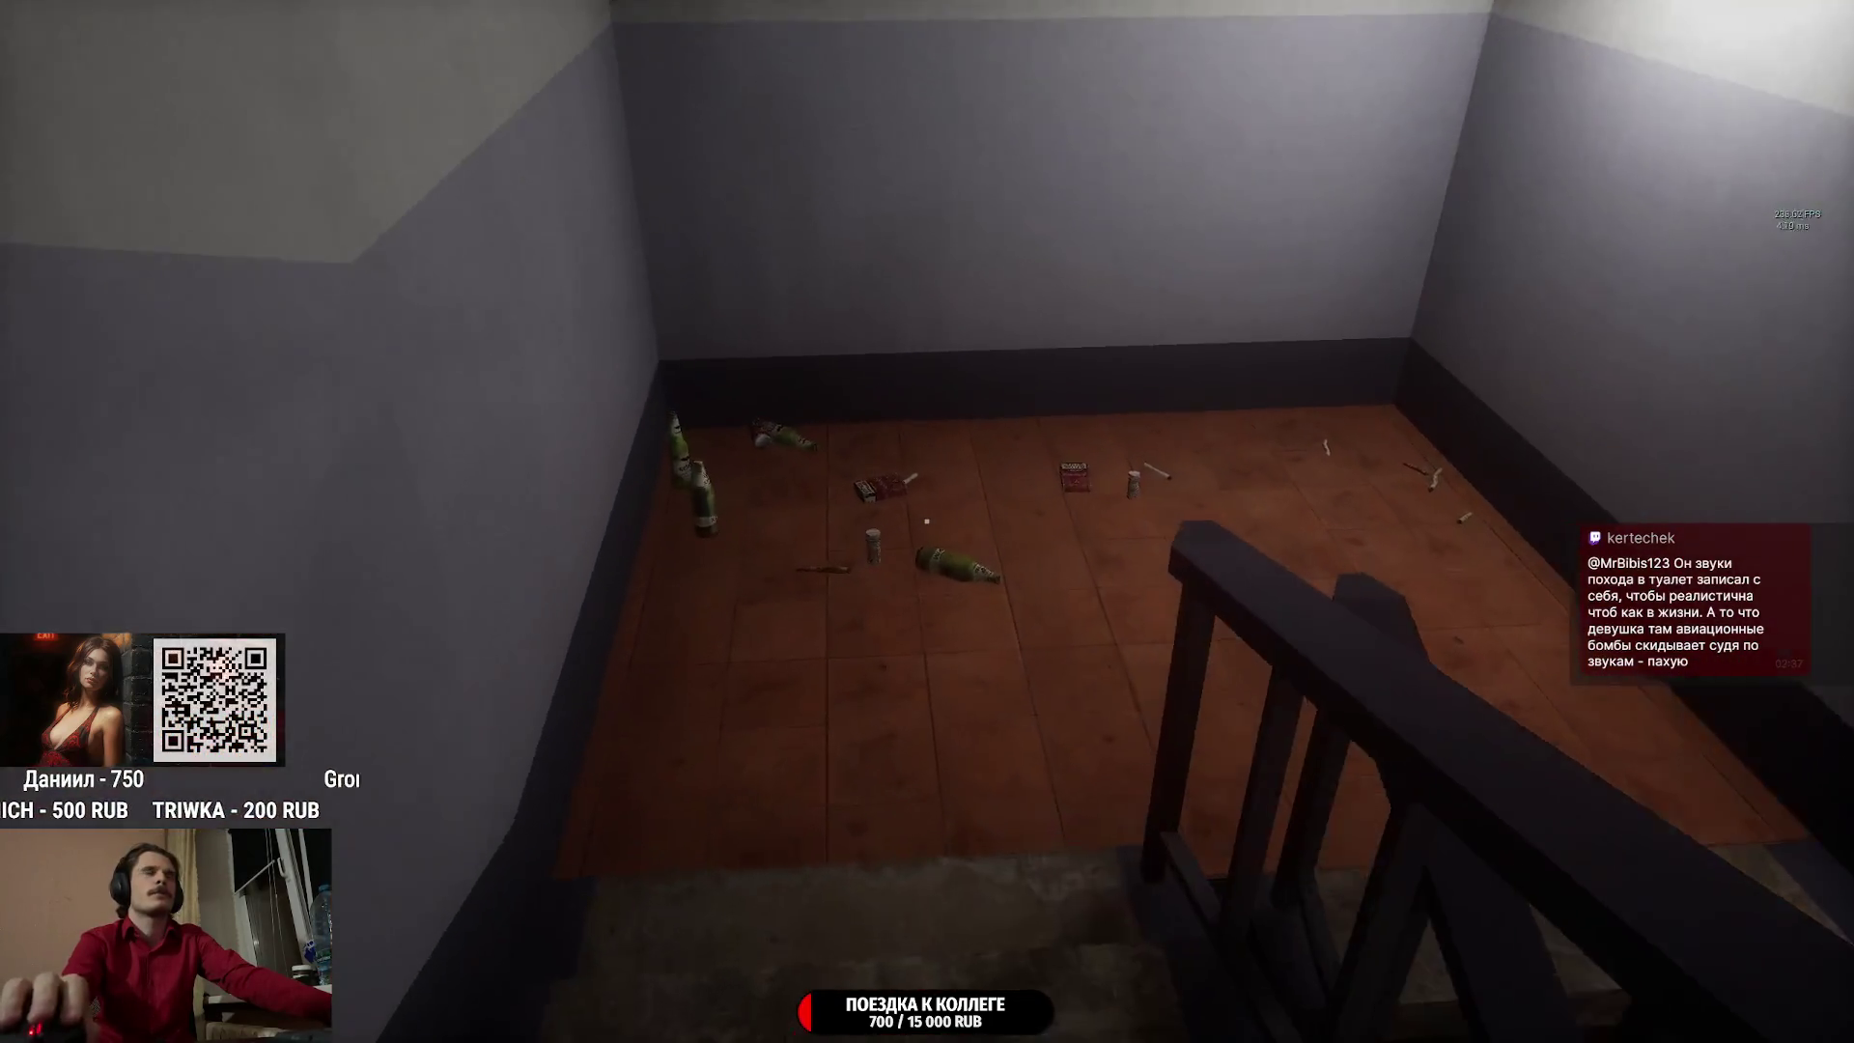
key("w")
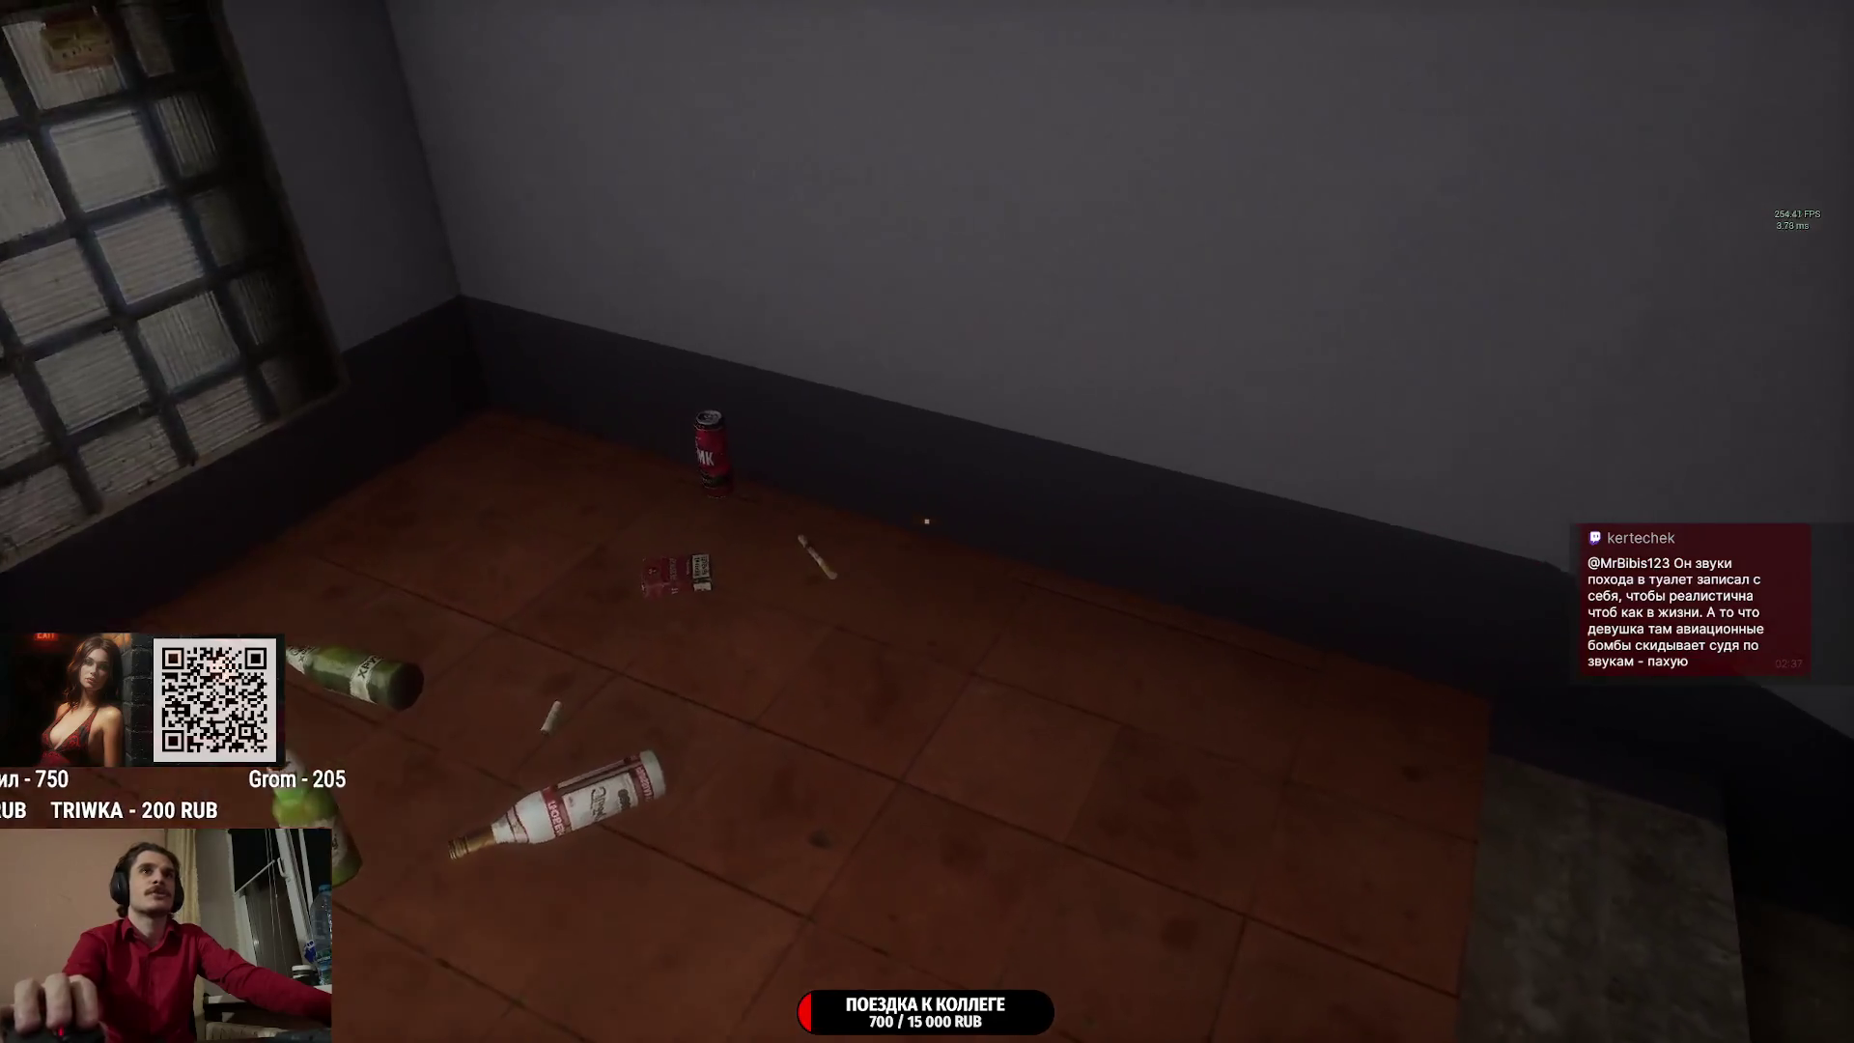
key("w")
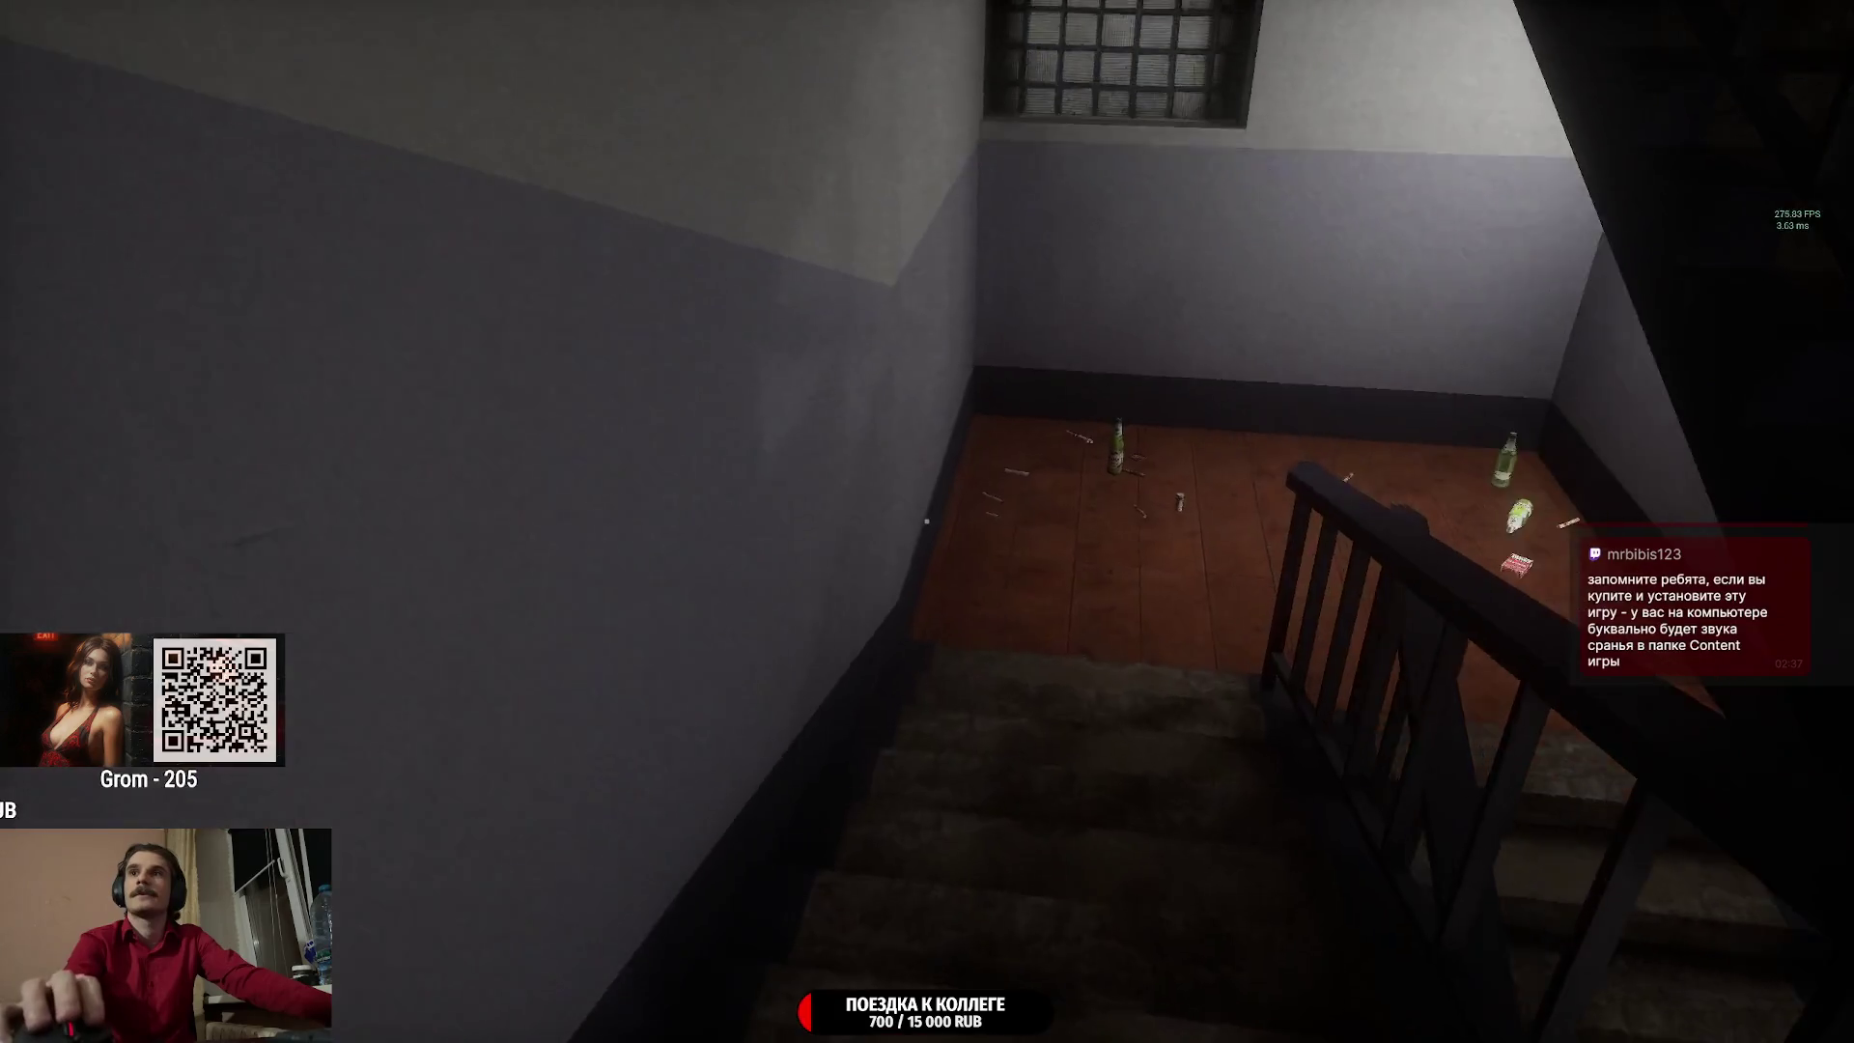
key("w")
key("w")
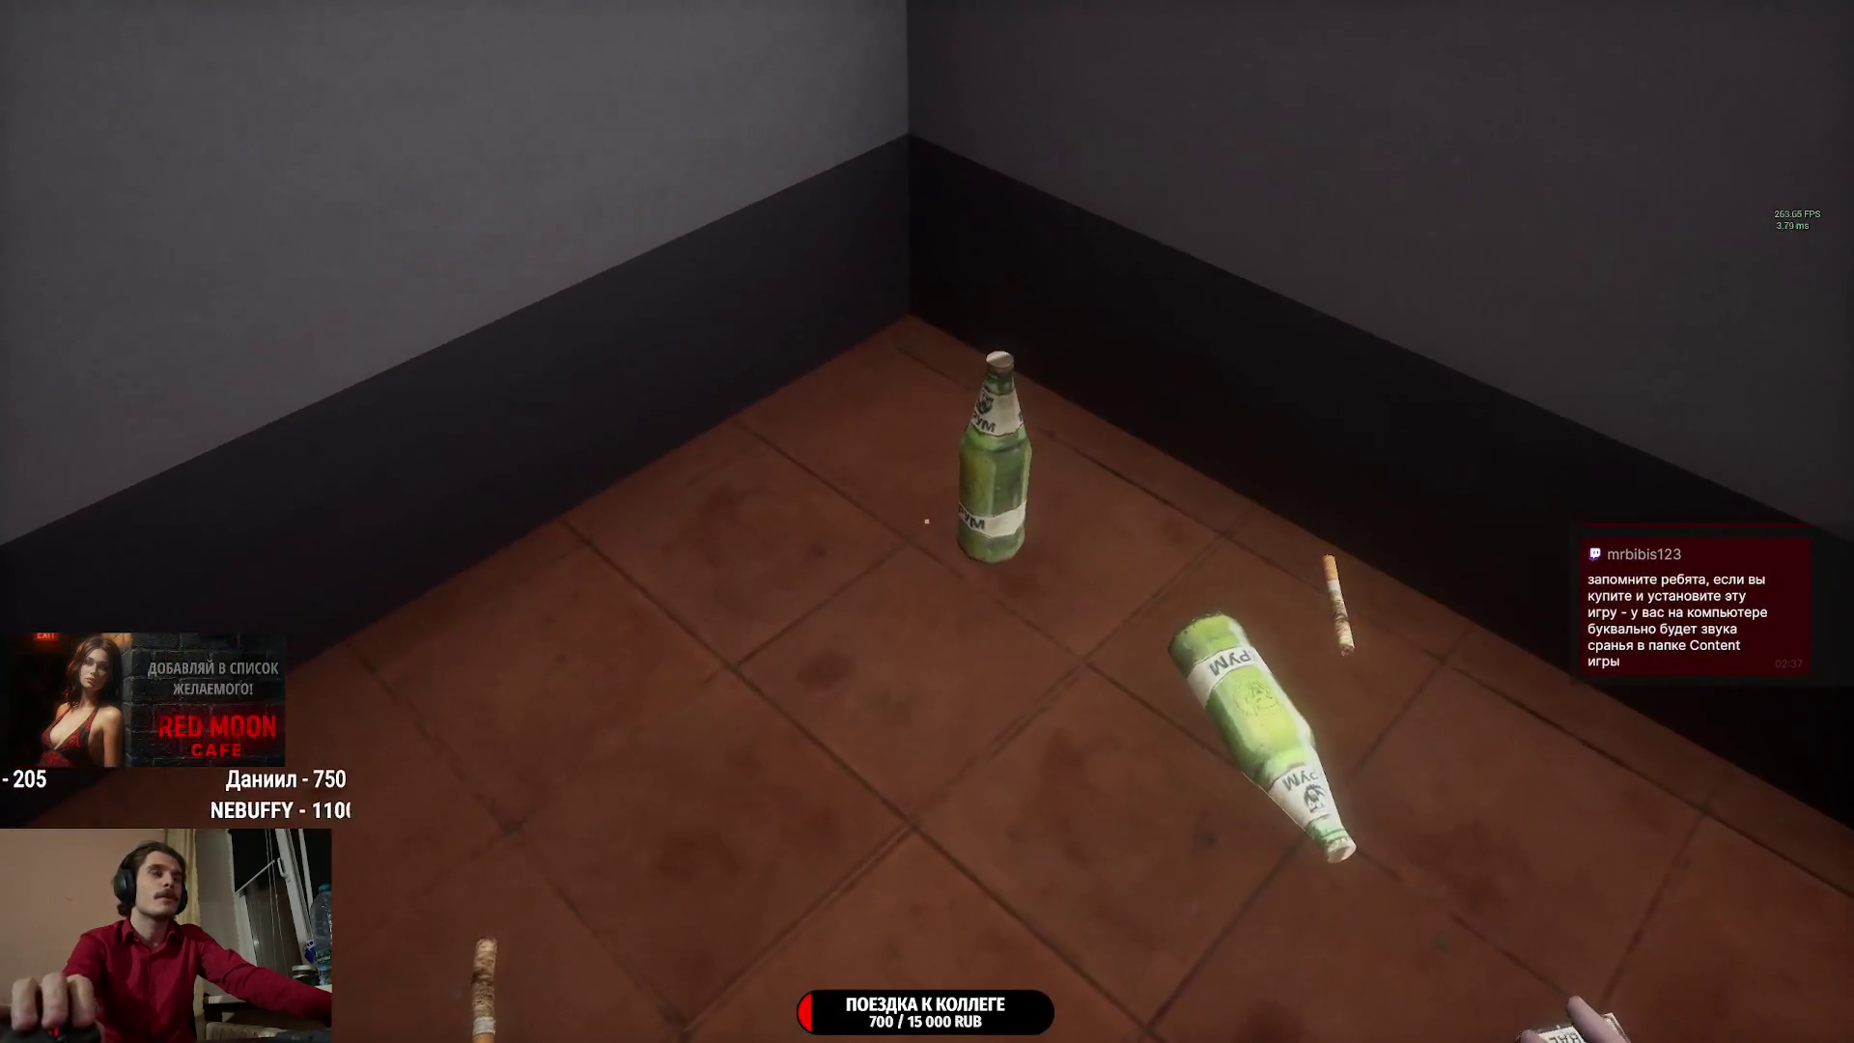
key("w")
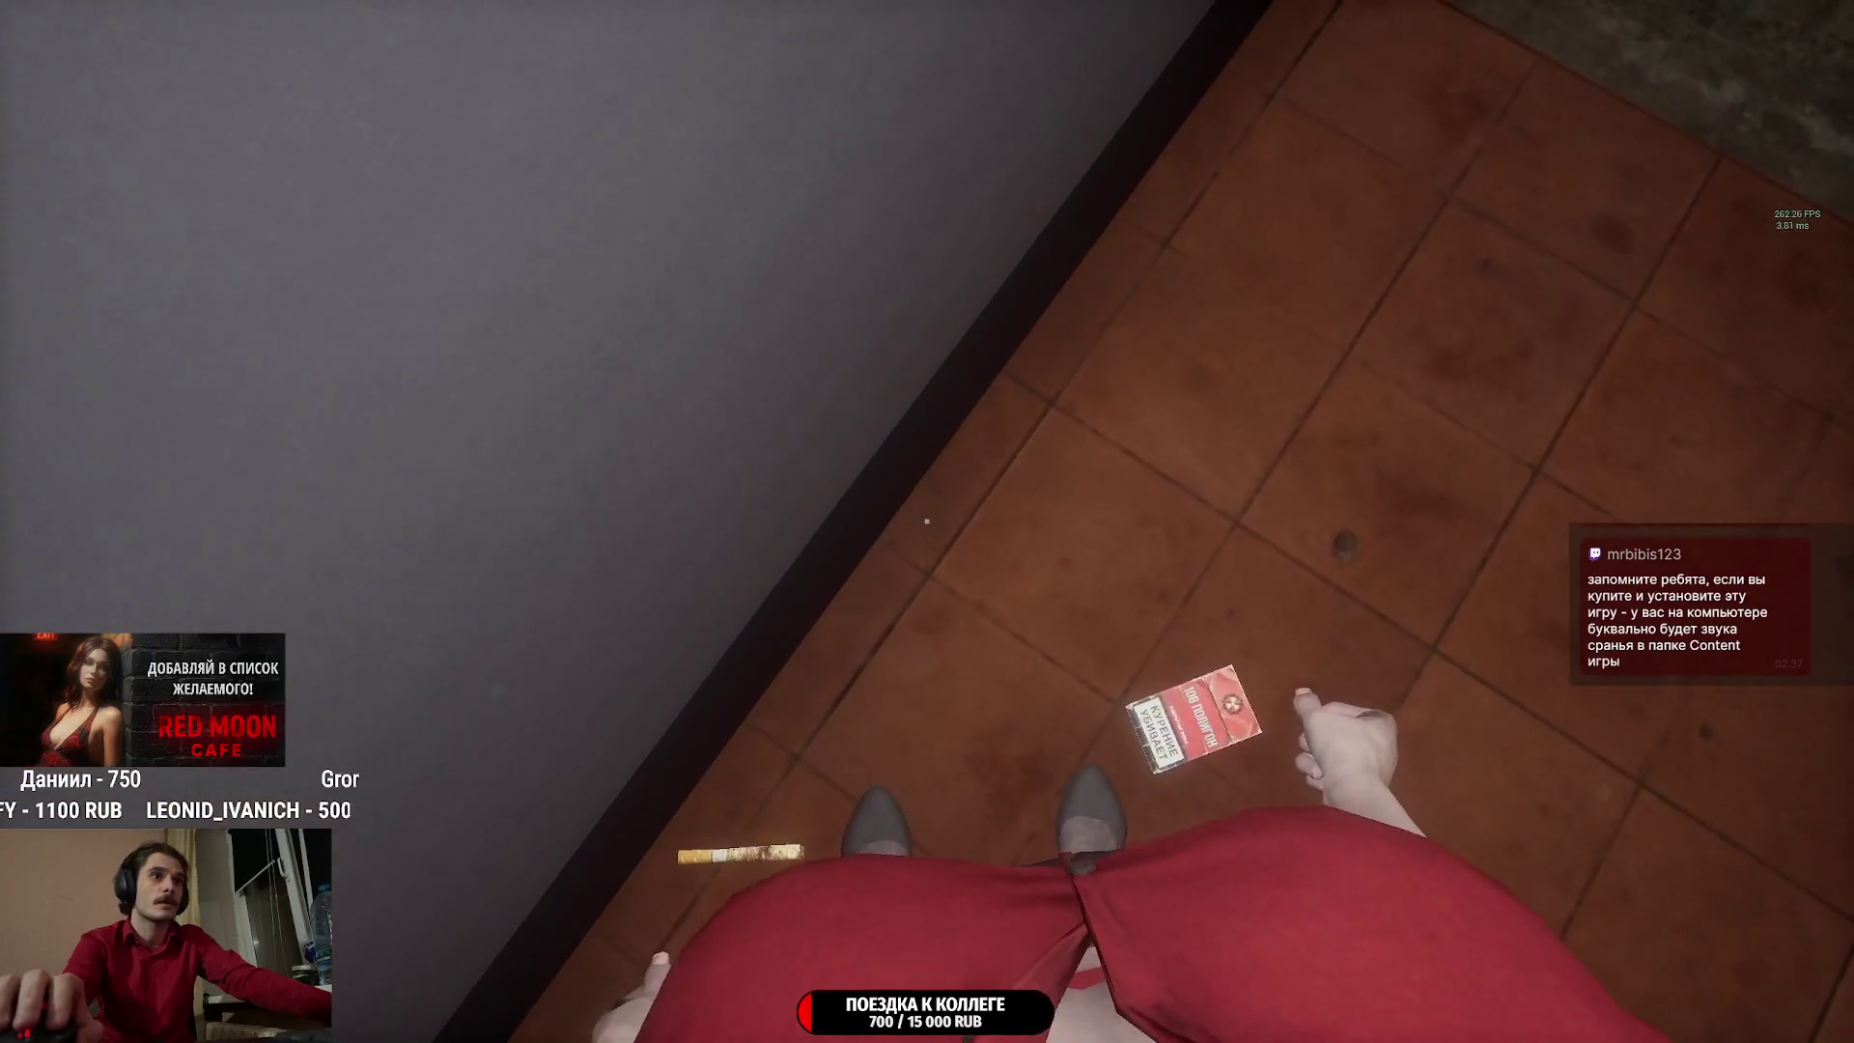
mouse_move(926, 521)
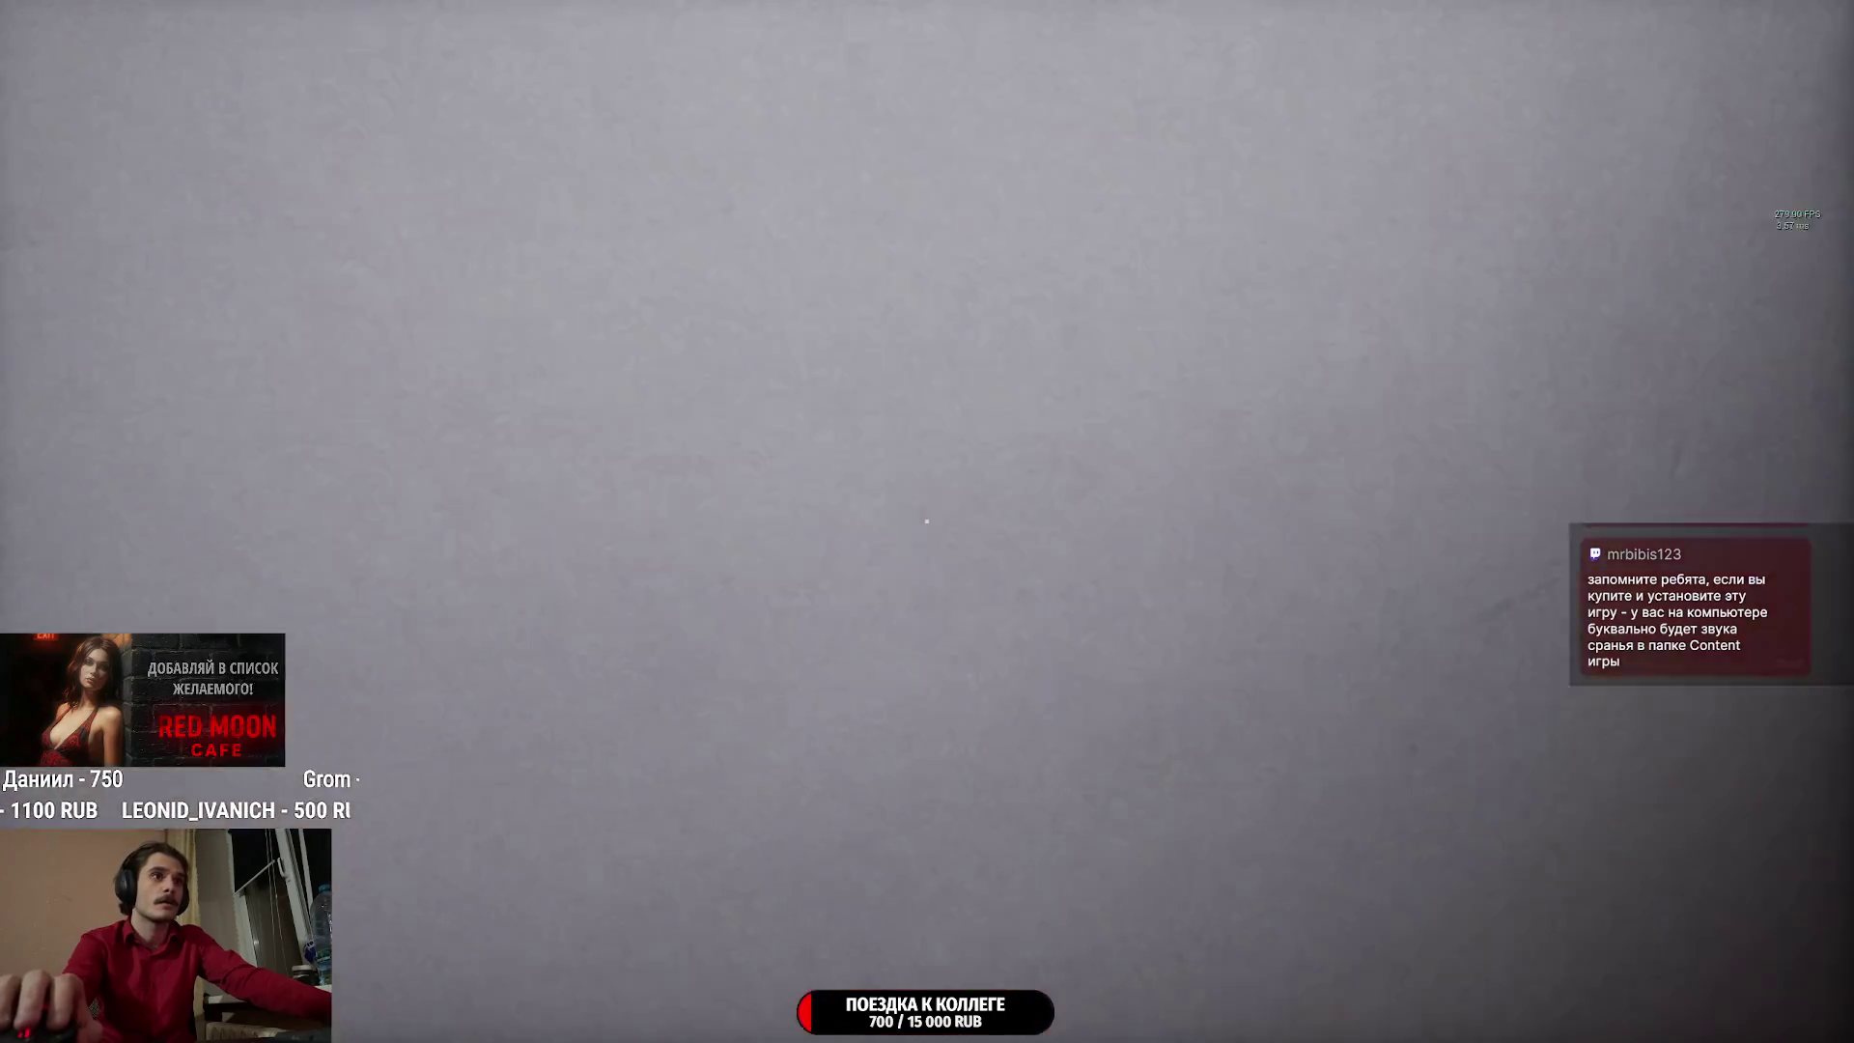
key("w")
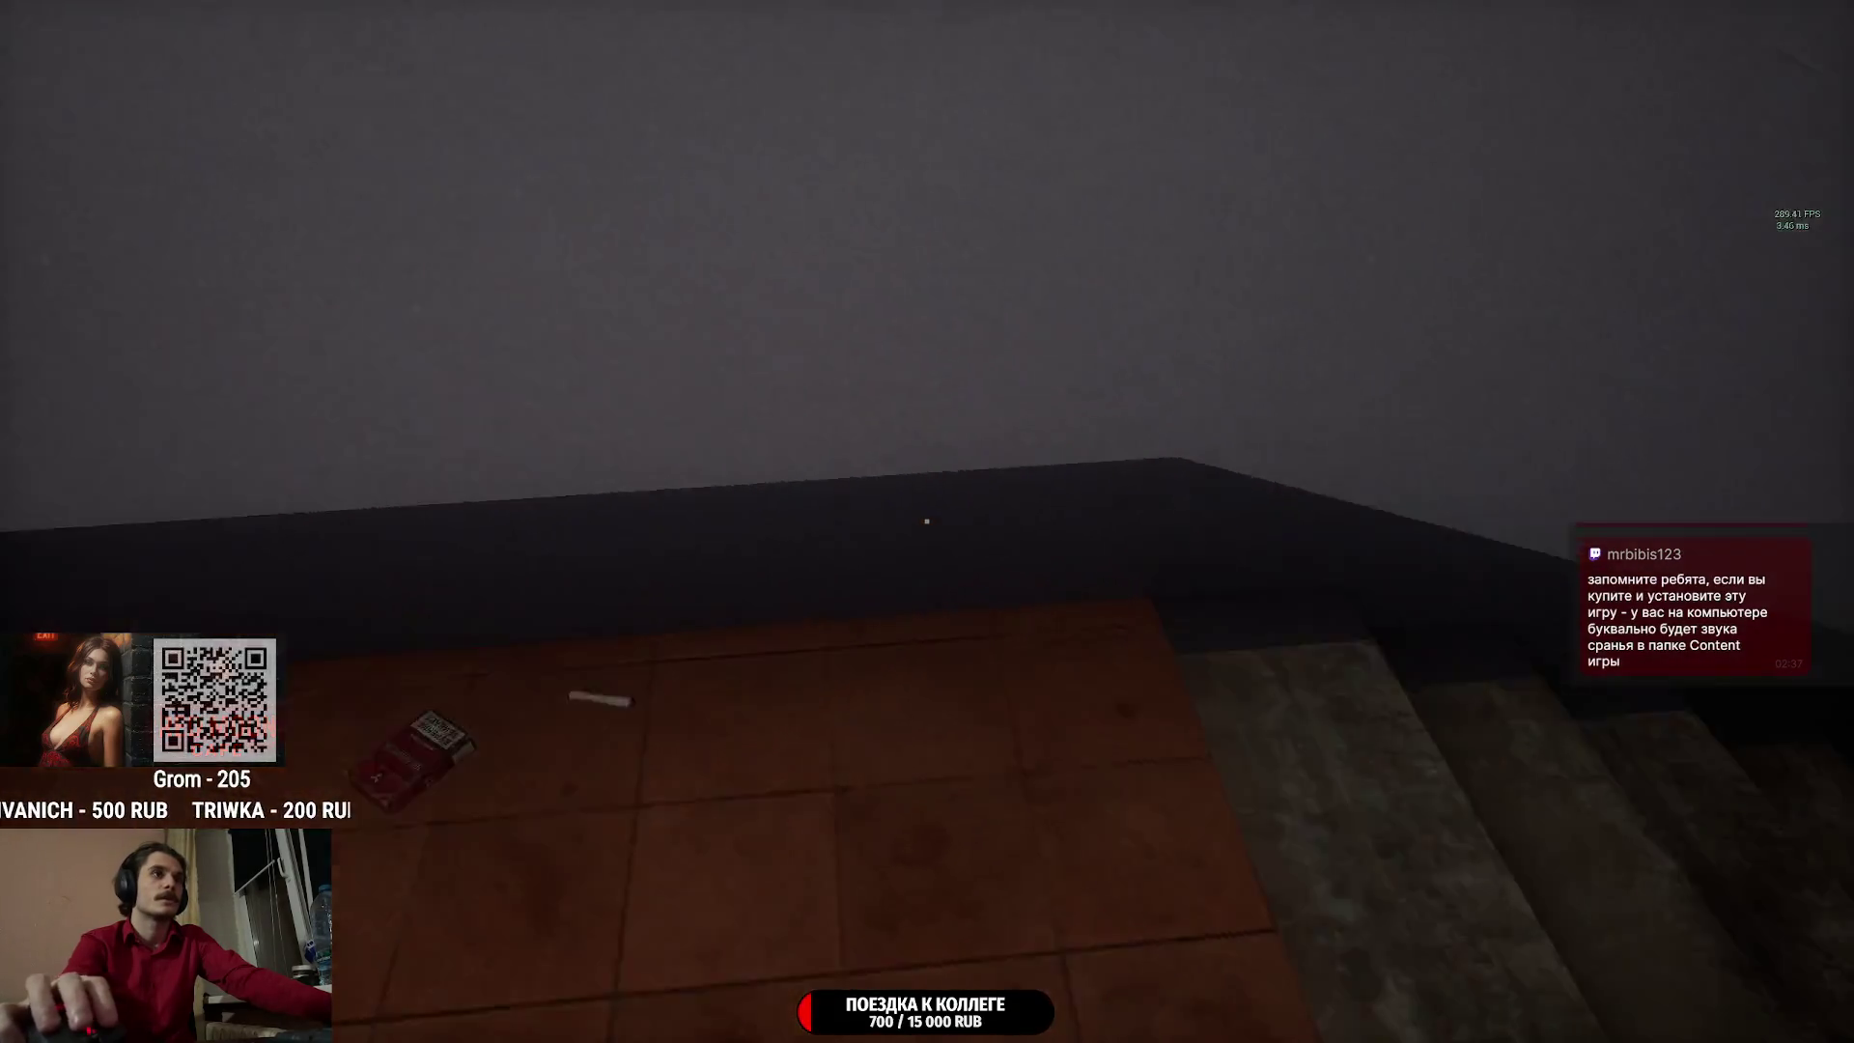
key("w")
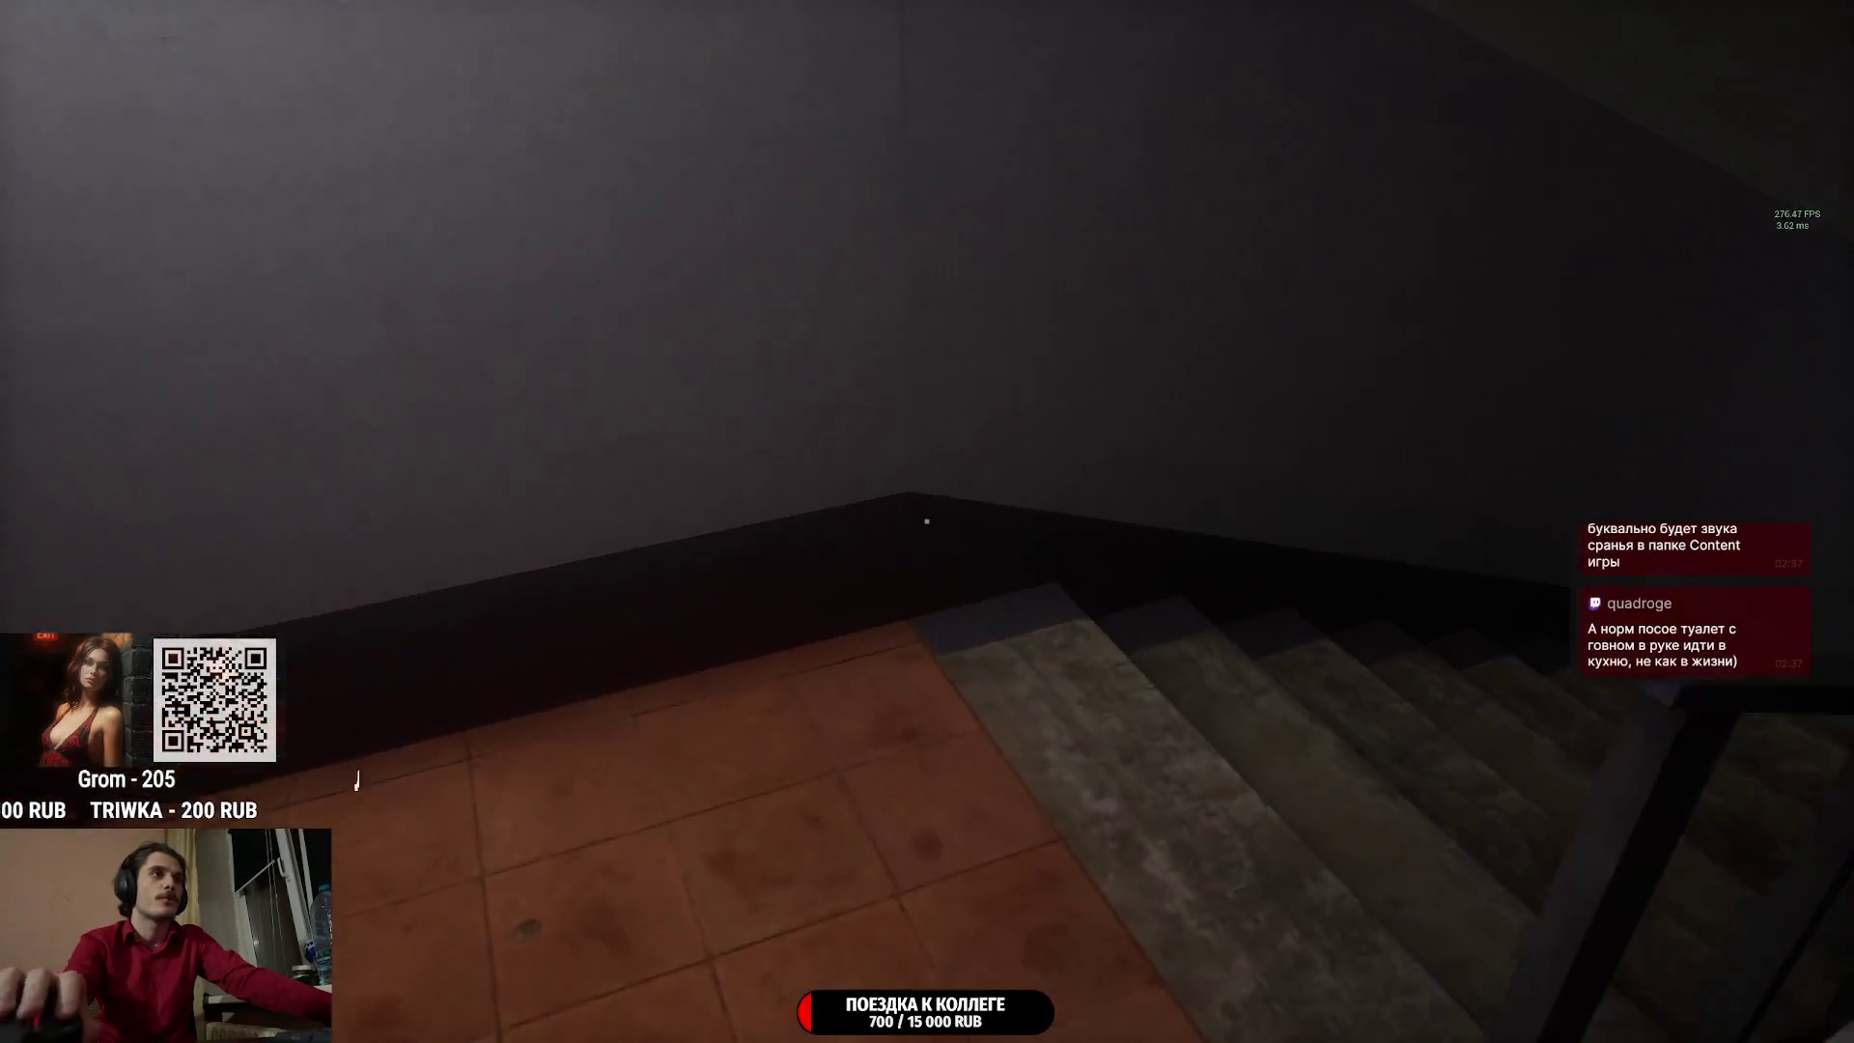
key("w")
key("w")
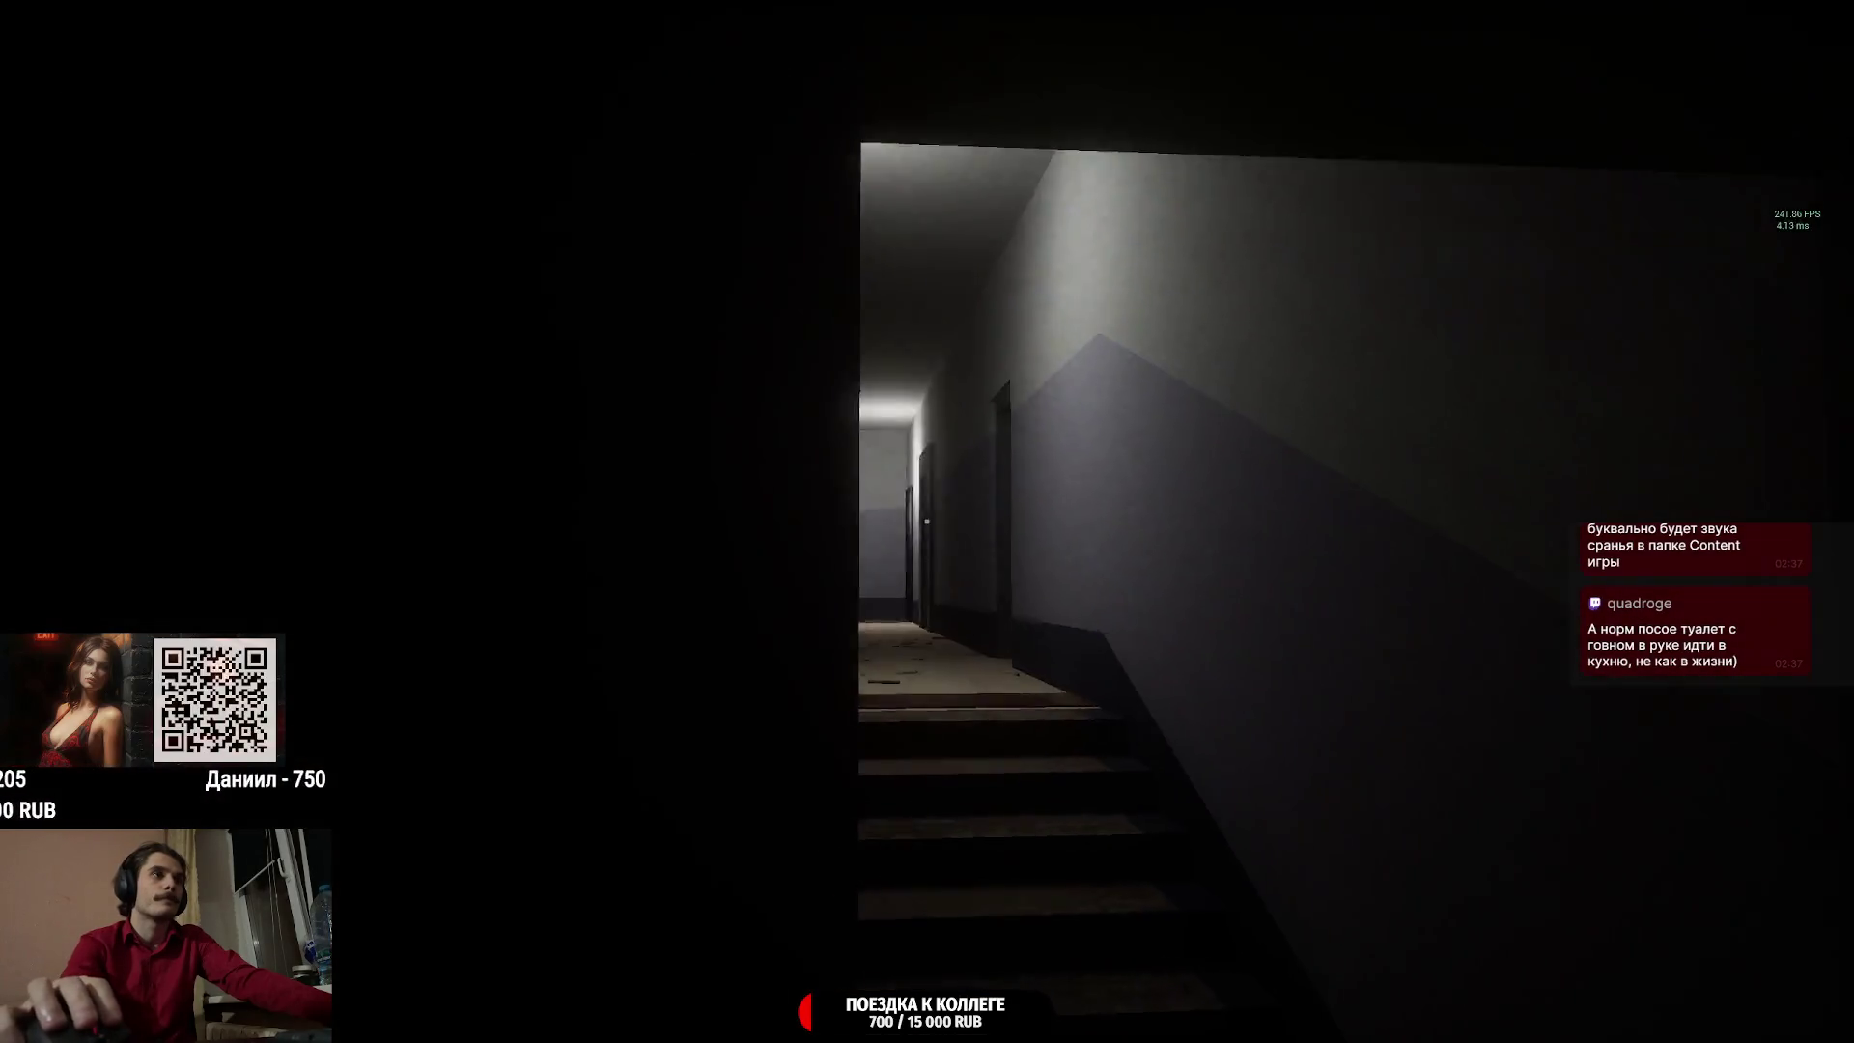
Walk the littered ground-floor corridor past the mailboxes and through the dark doorway at its end.
key("w")
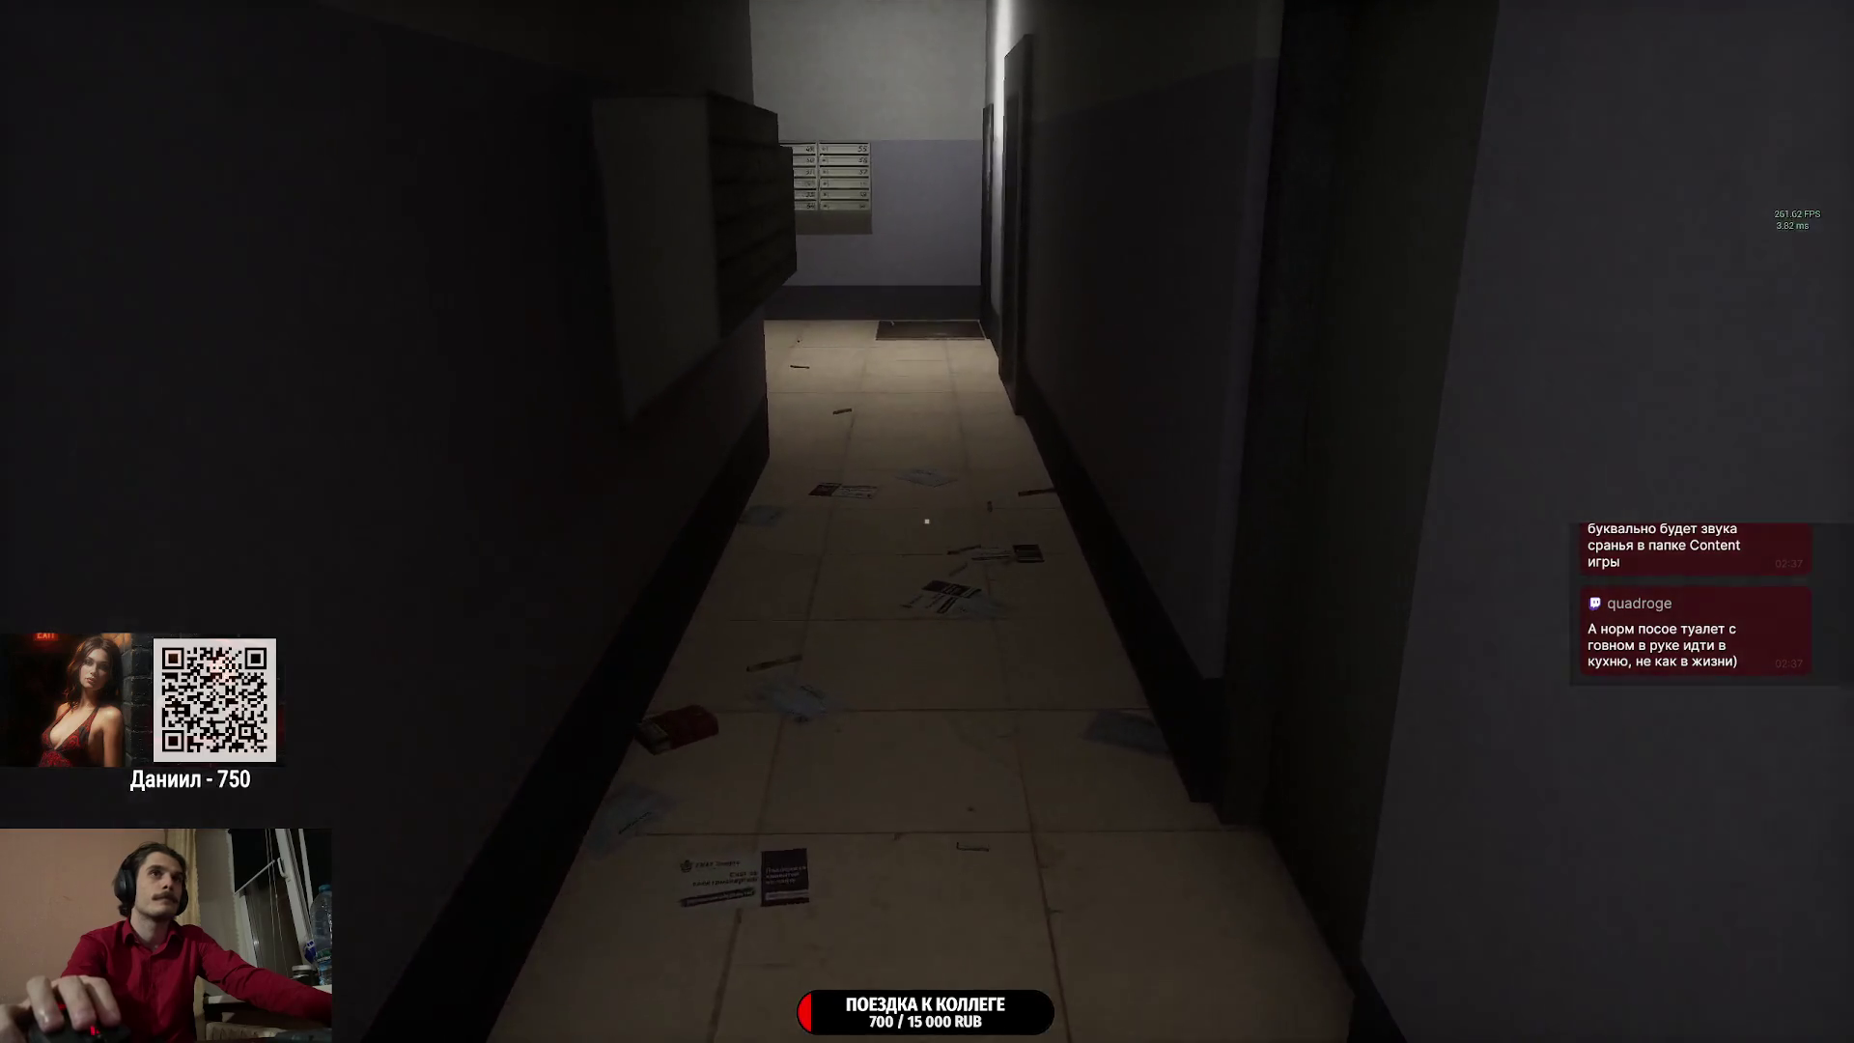
key("w")
key("w")
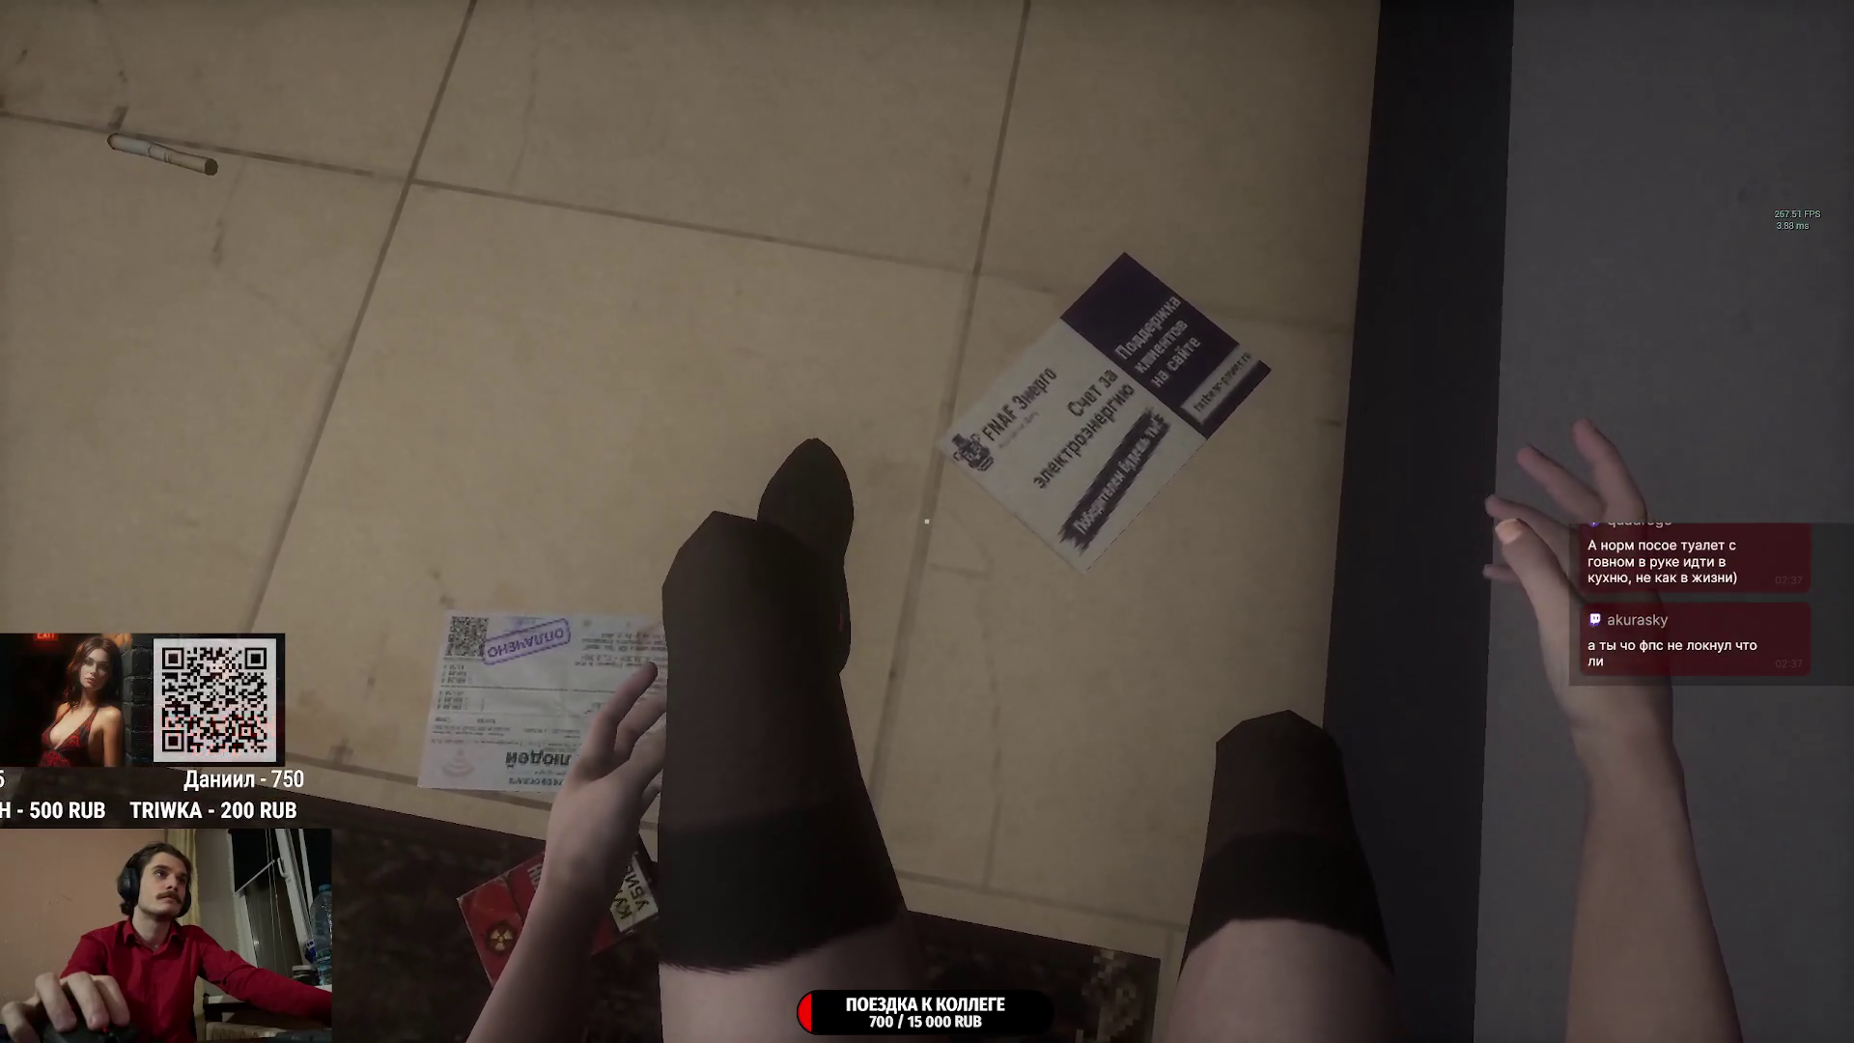
key("w")
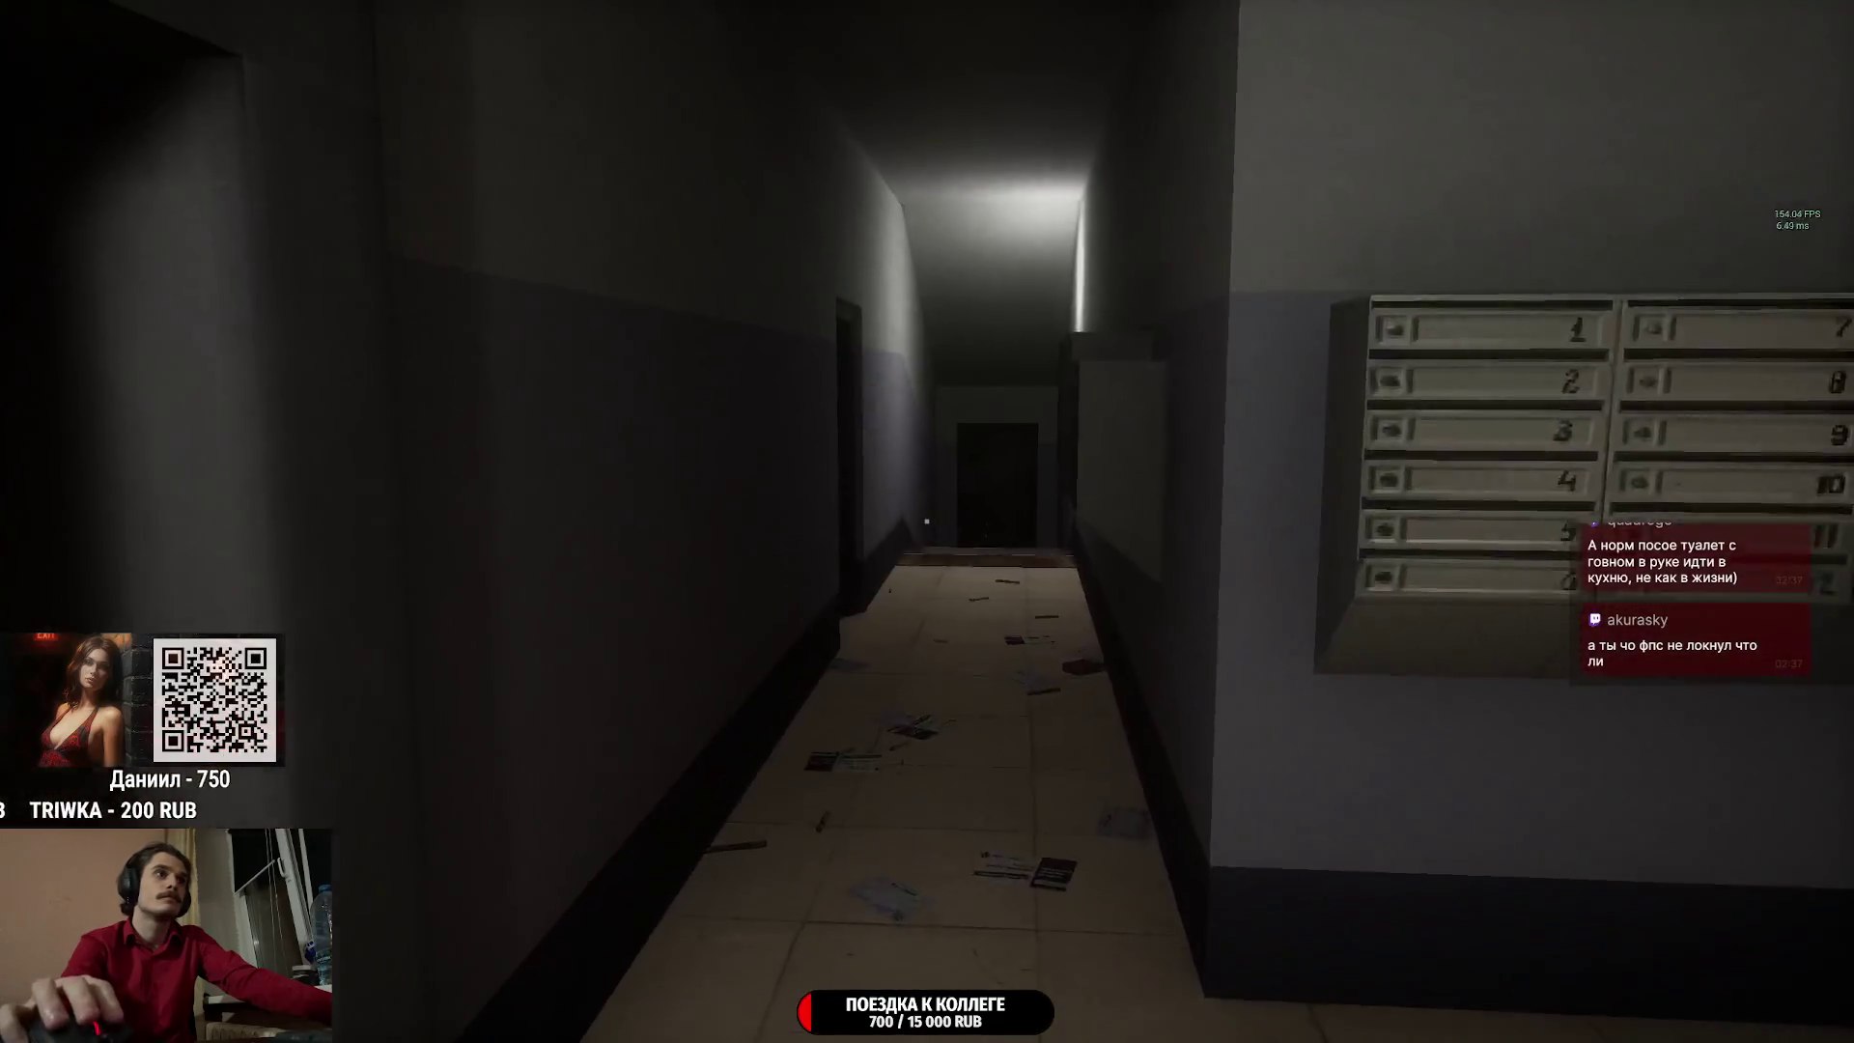
key("w")
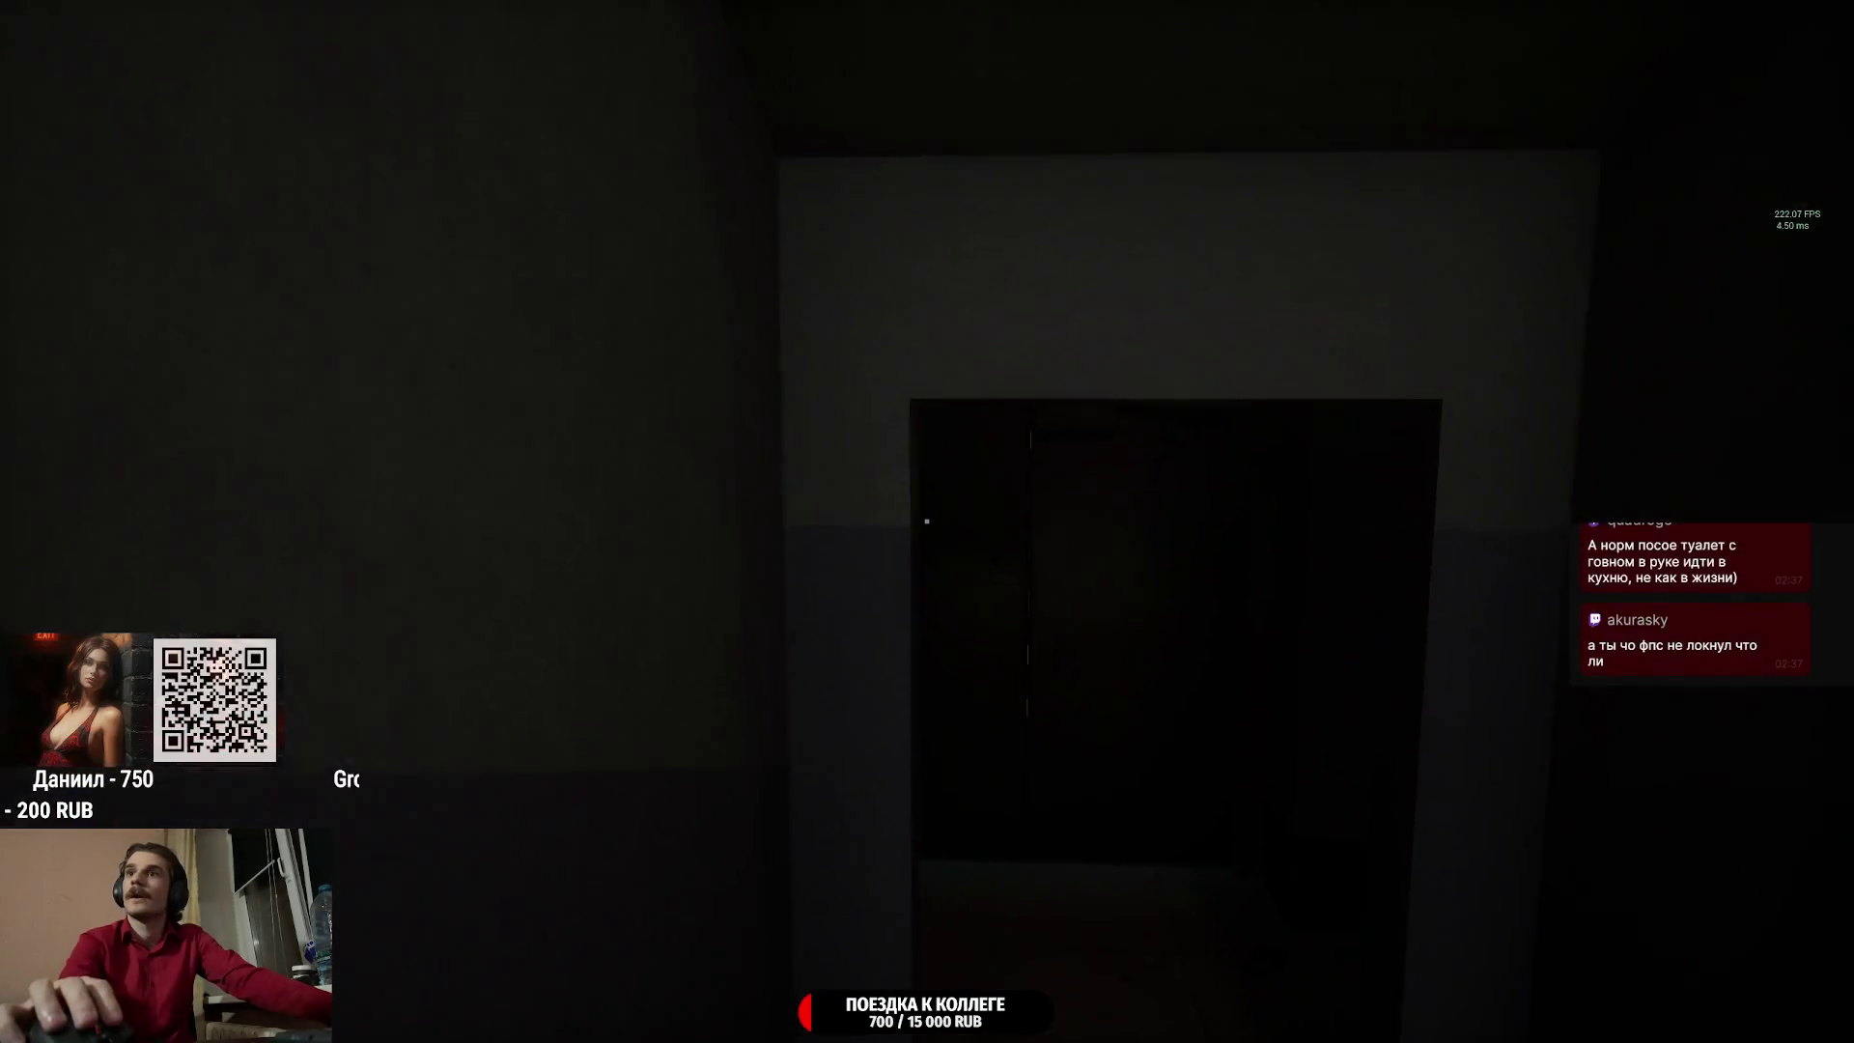
key("w")
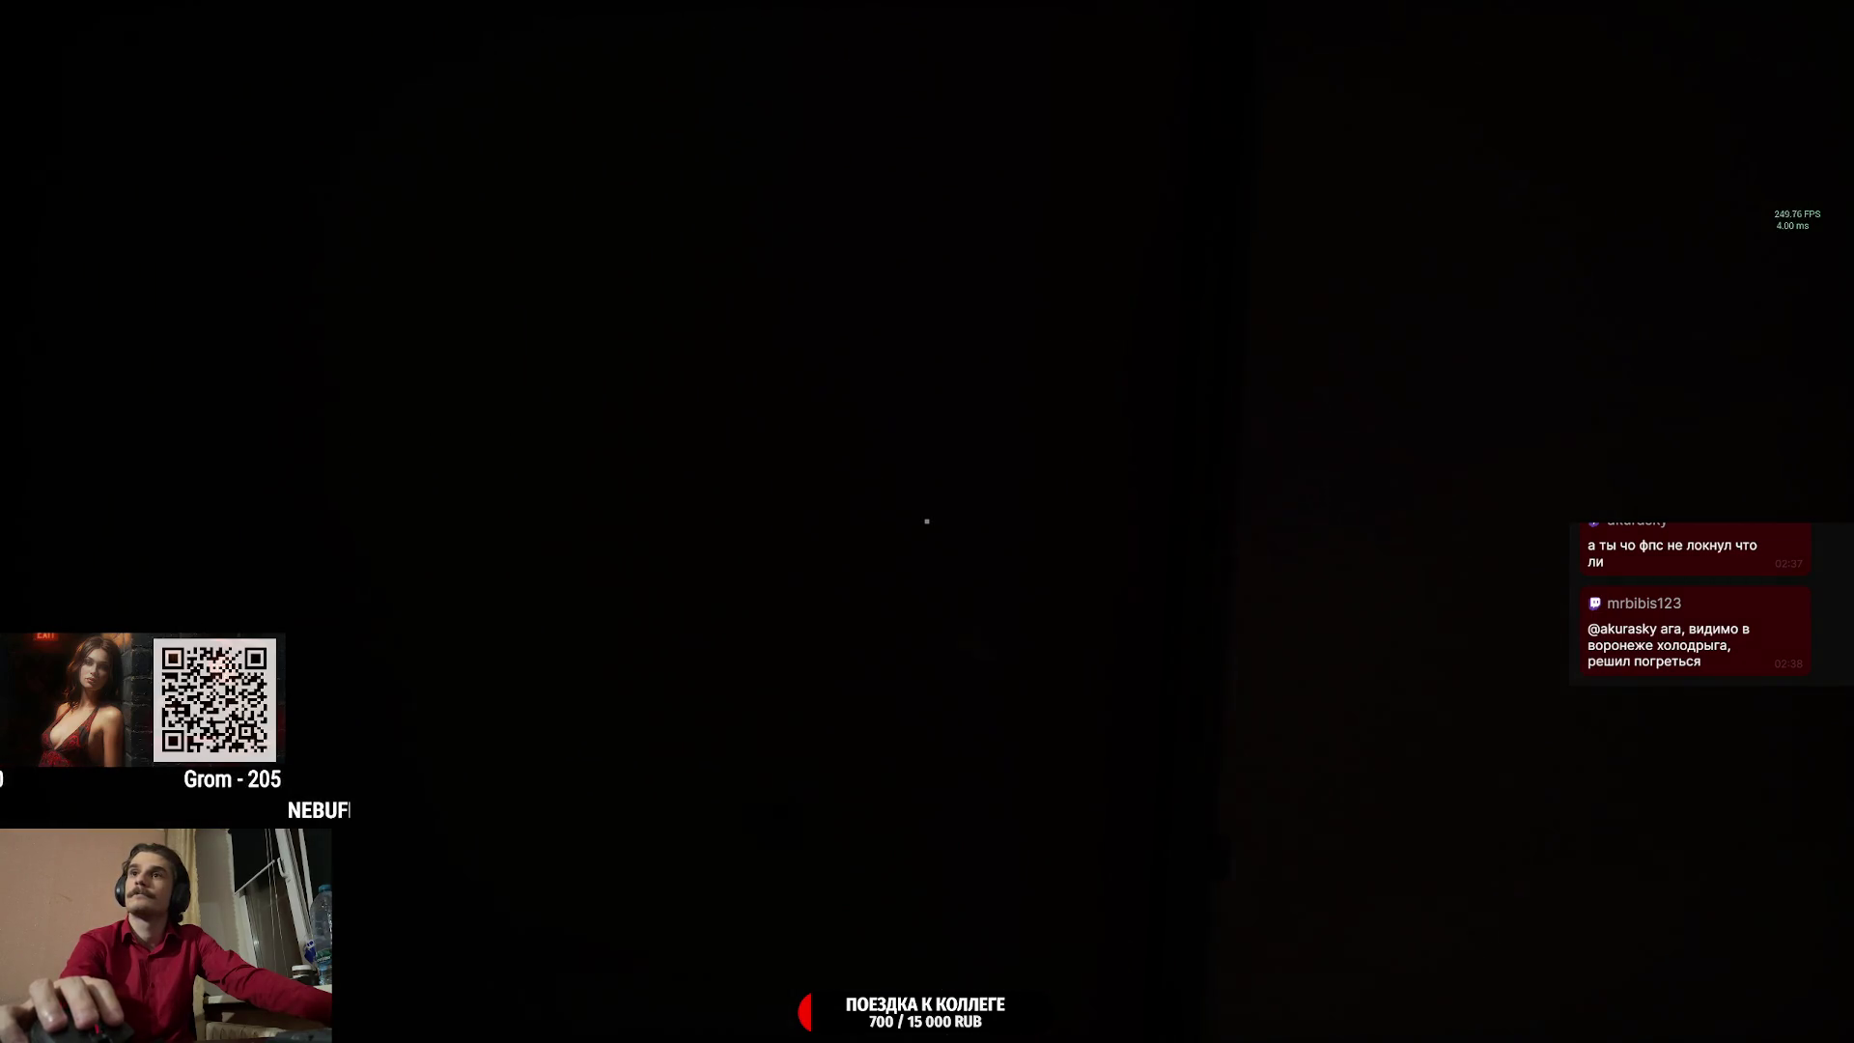
Step out onto the night street and gesture twice at the man on the bench.
key("w")
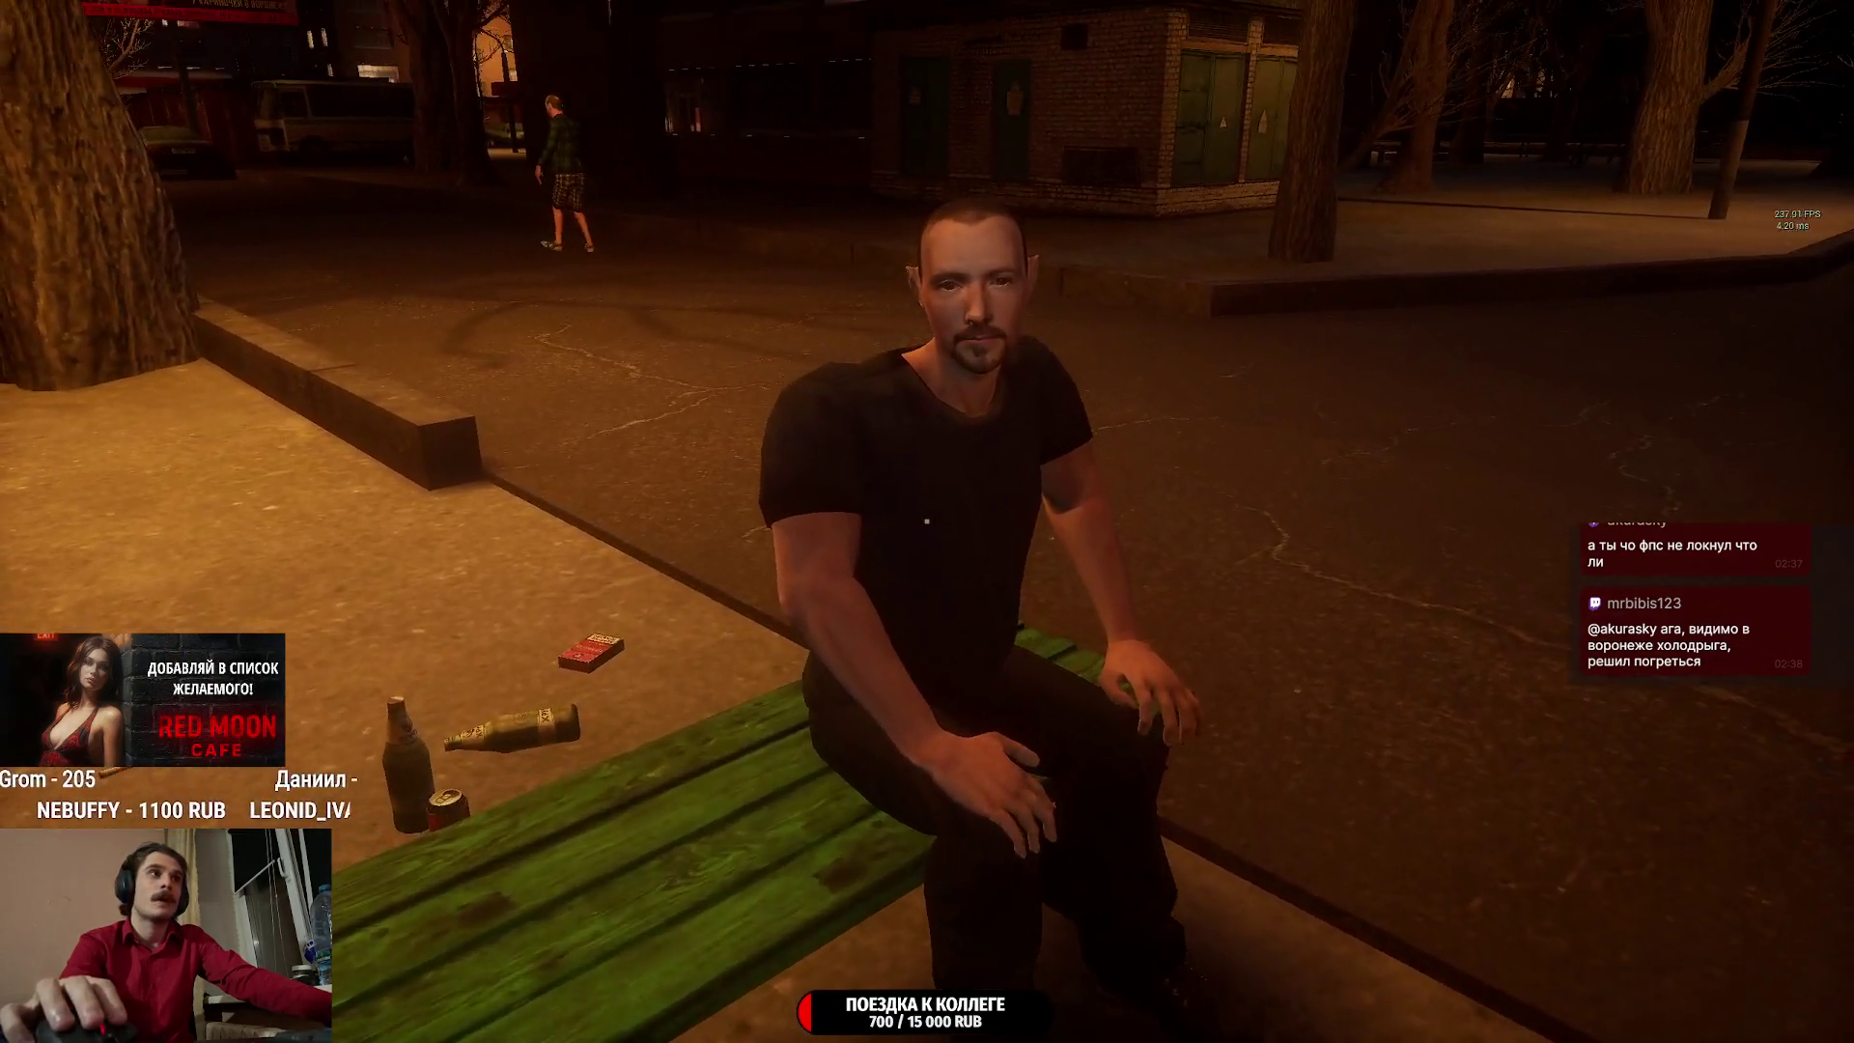
left_click(927, 521)
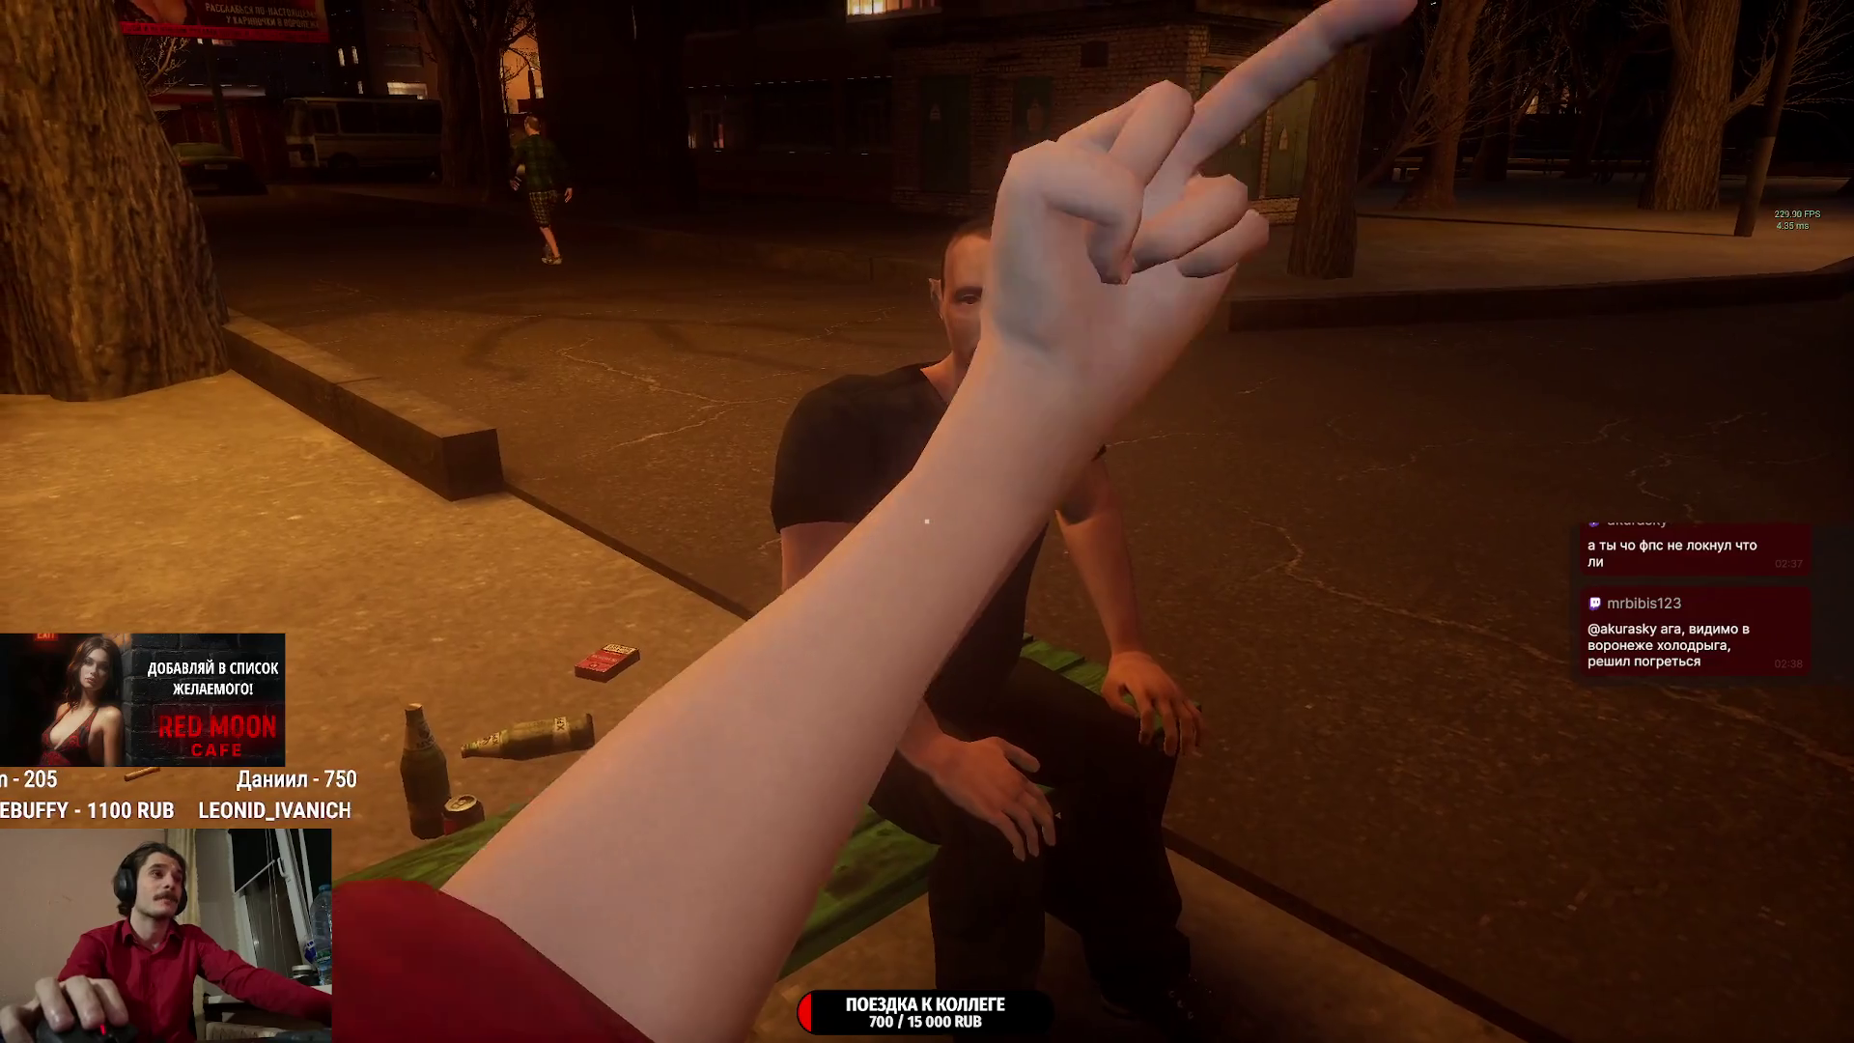
key("d")
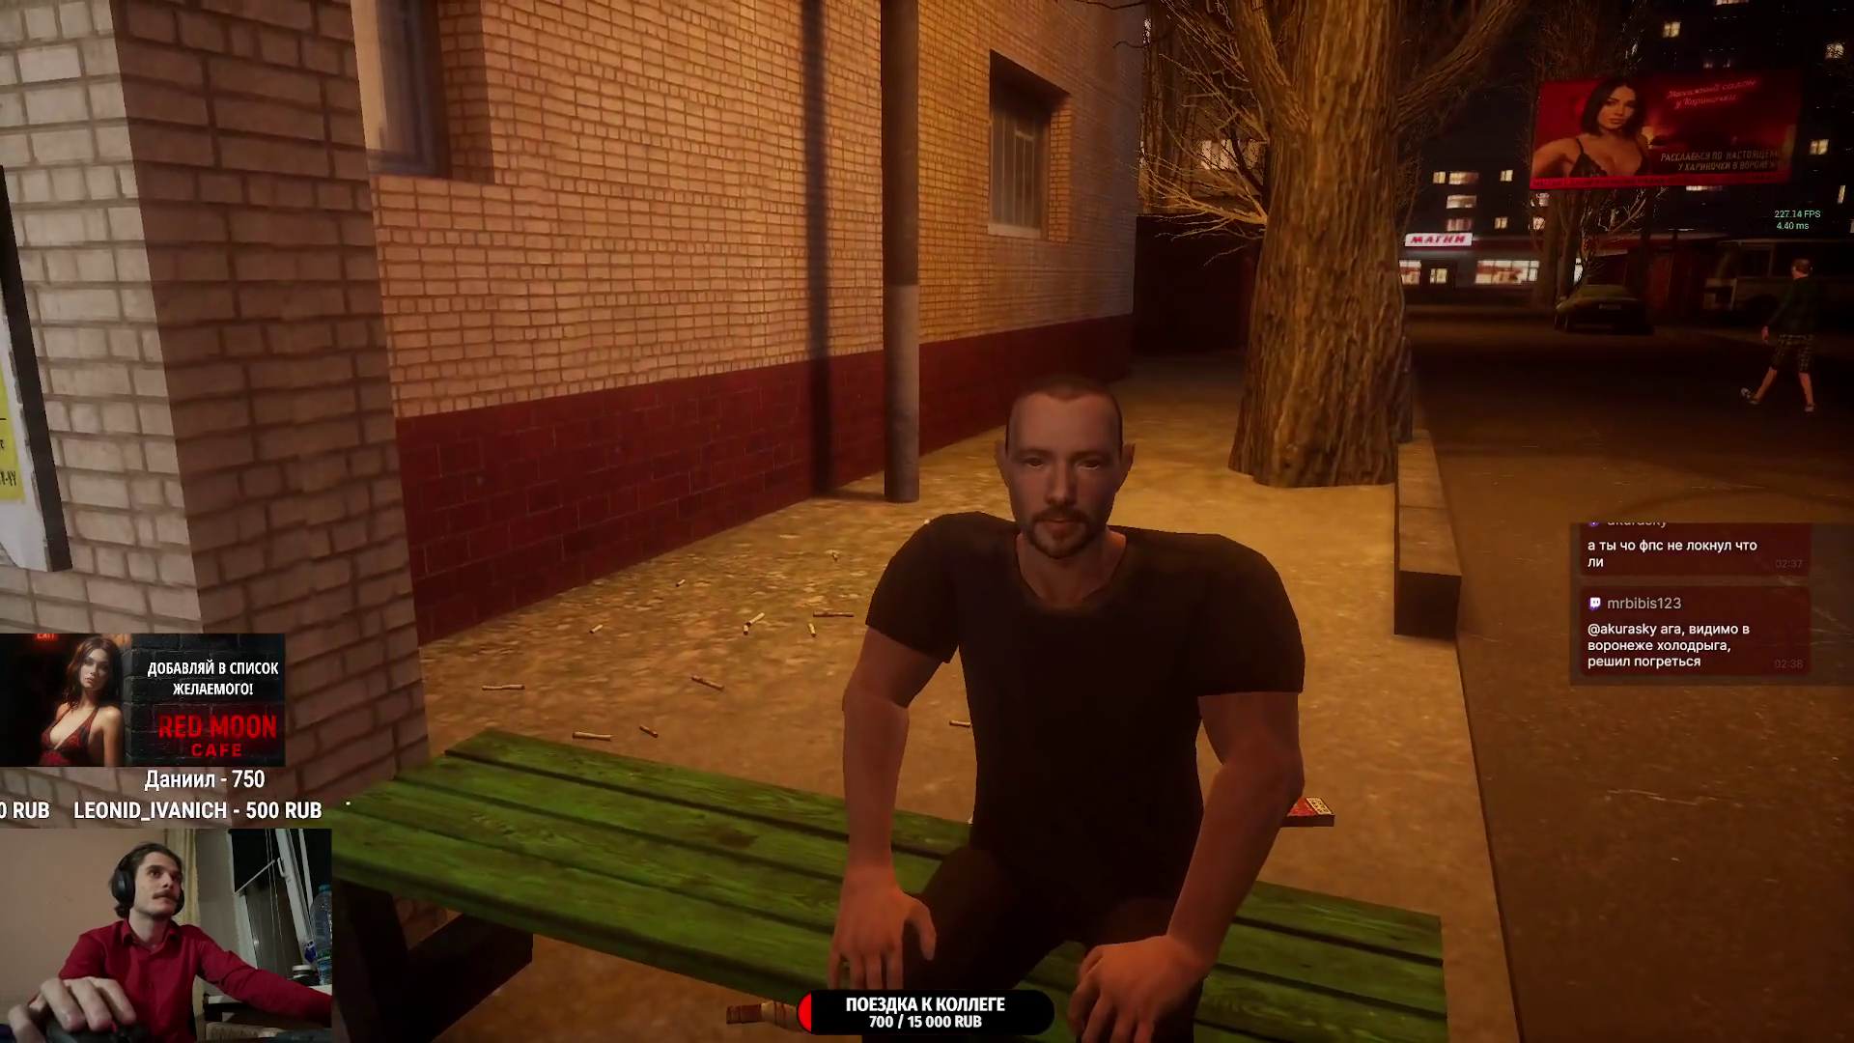
left_click(927, 522)
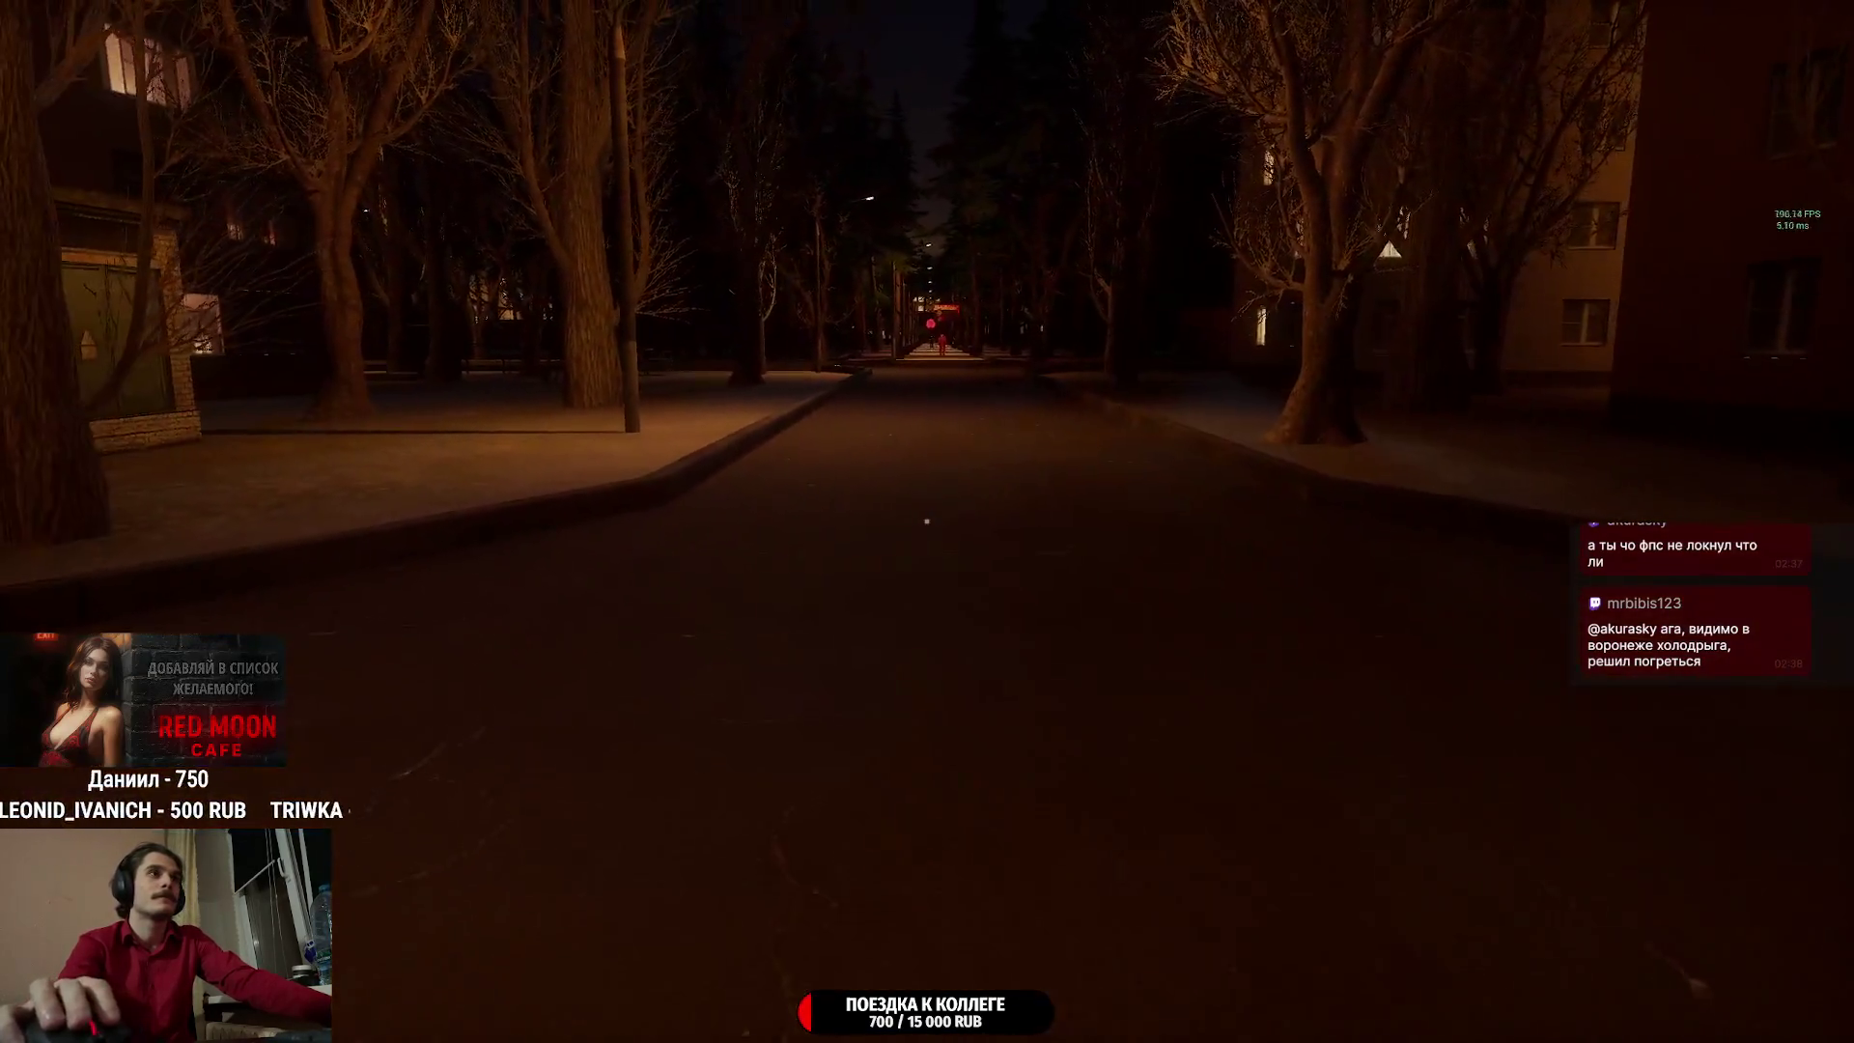
Cross the plaza past the tree and curb up to the Red Moon Cafe's front door.
key("w")
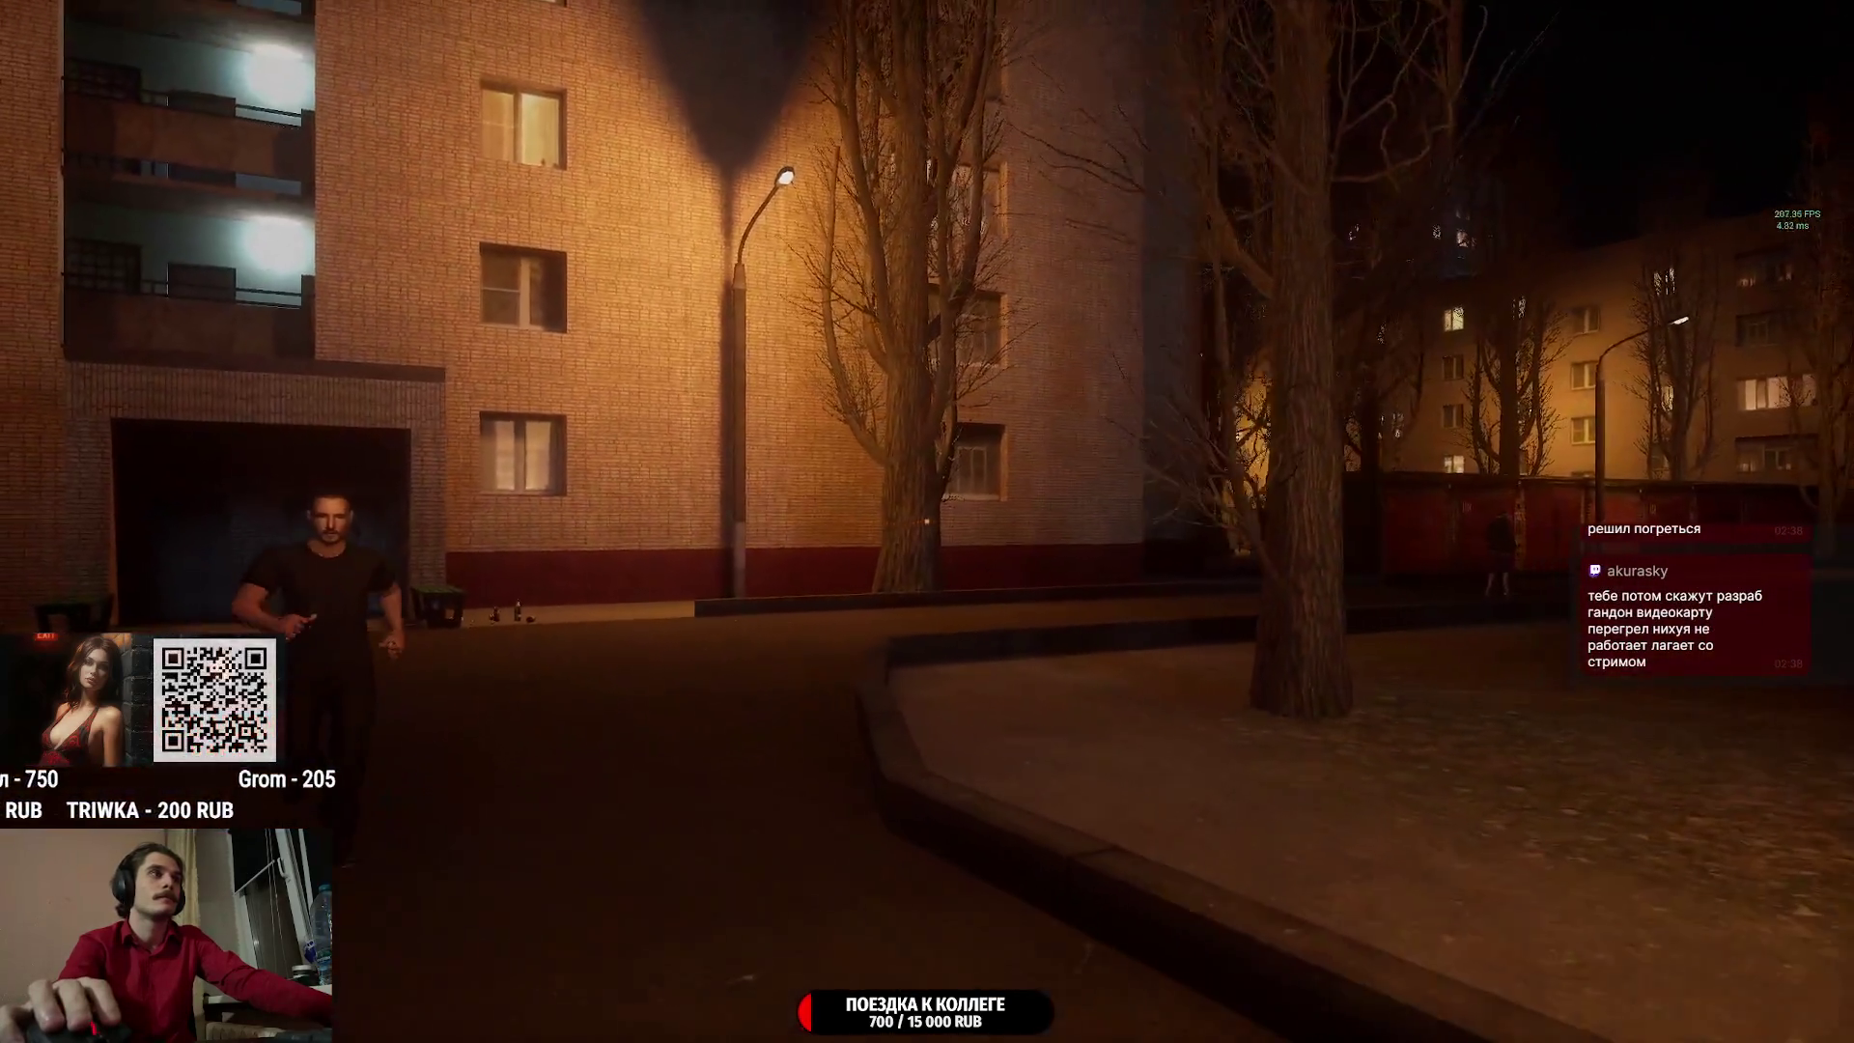
key("w")
key("w")
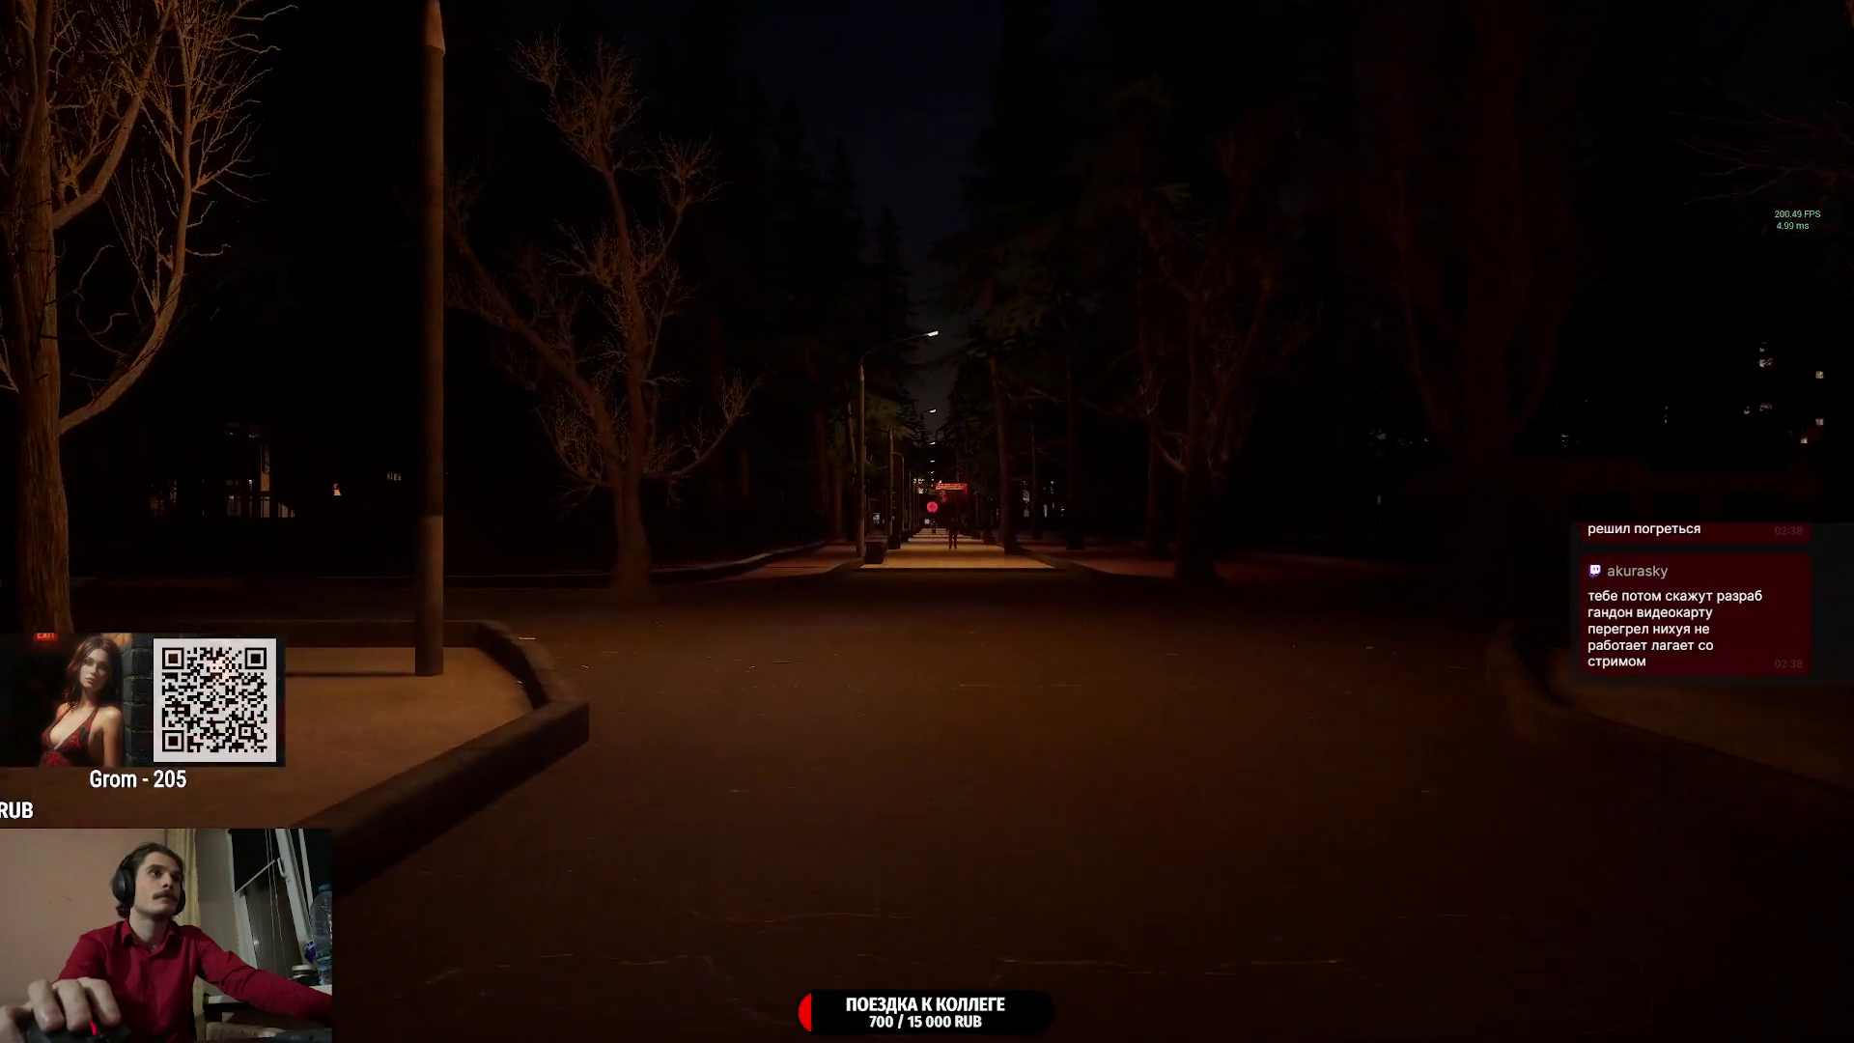
key("w")
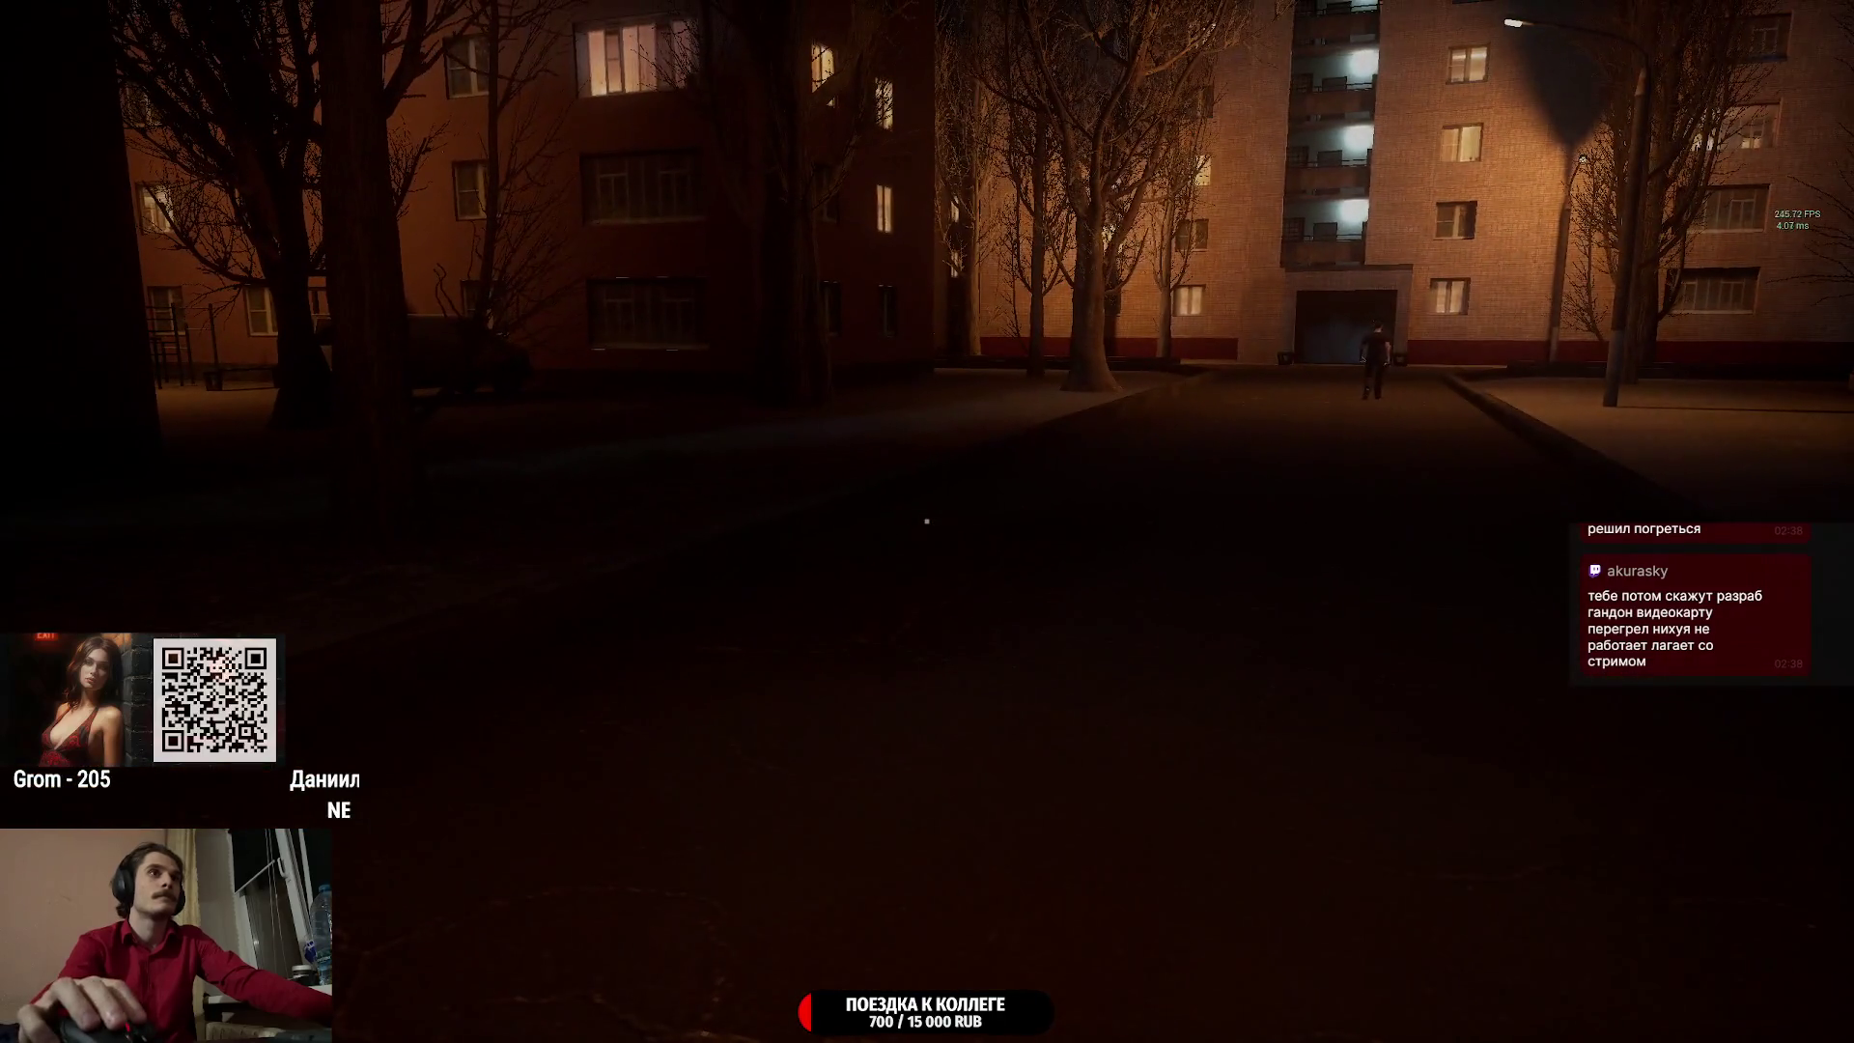
key("w")
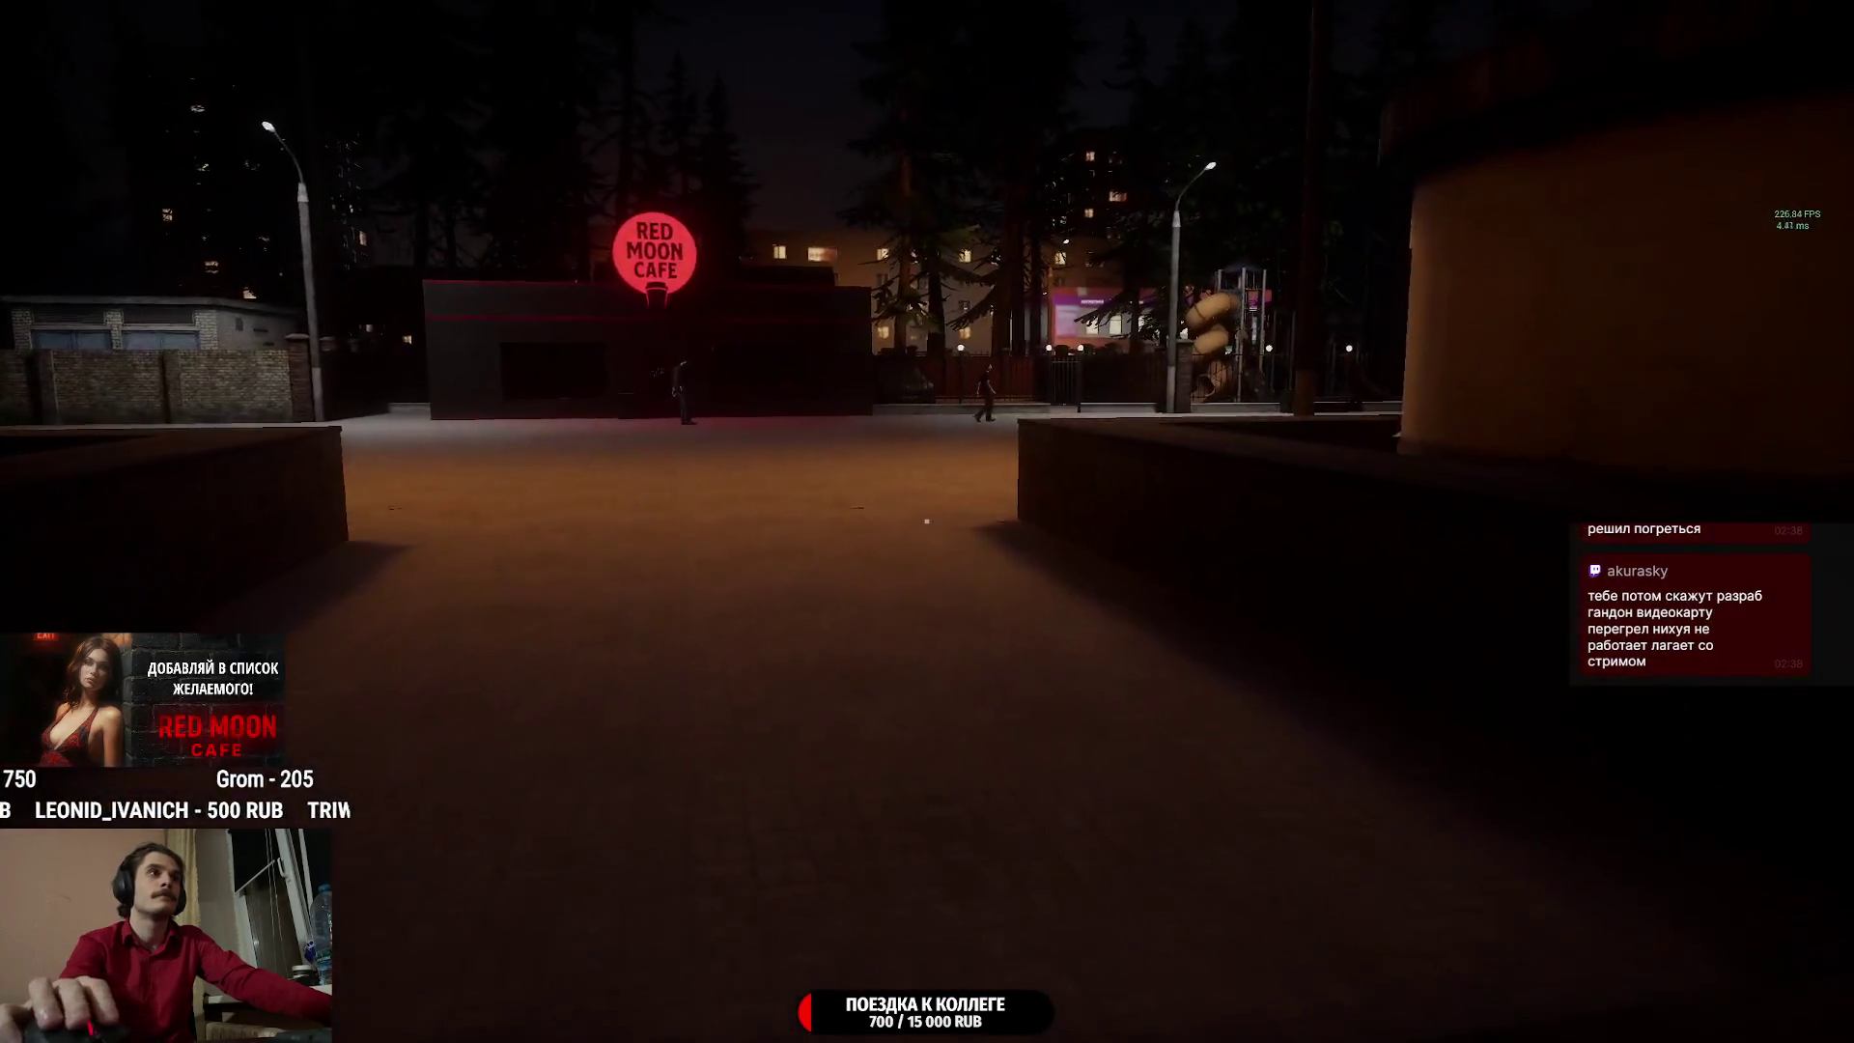
key("w")
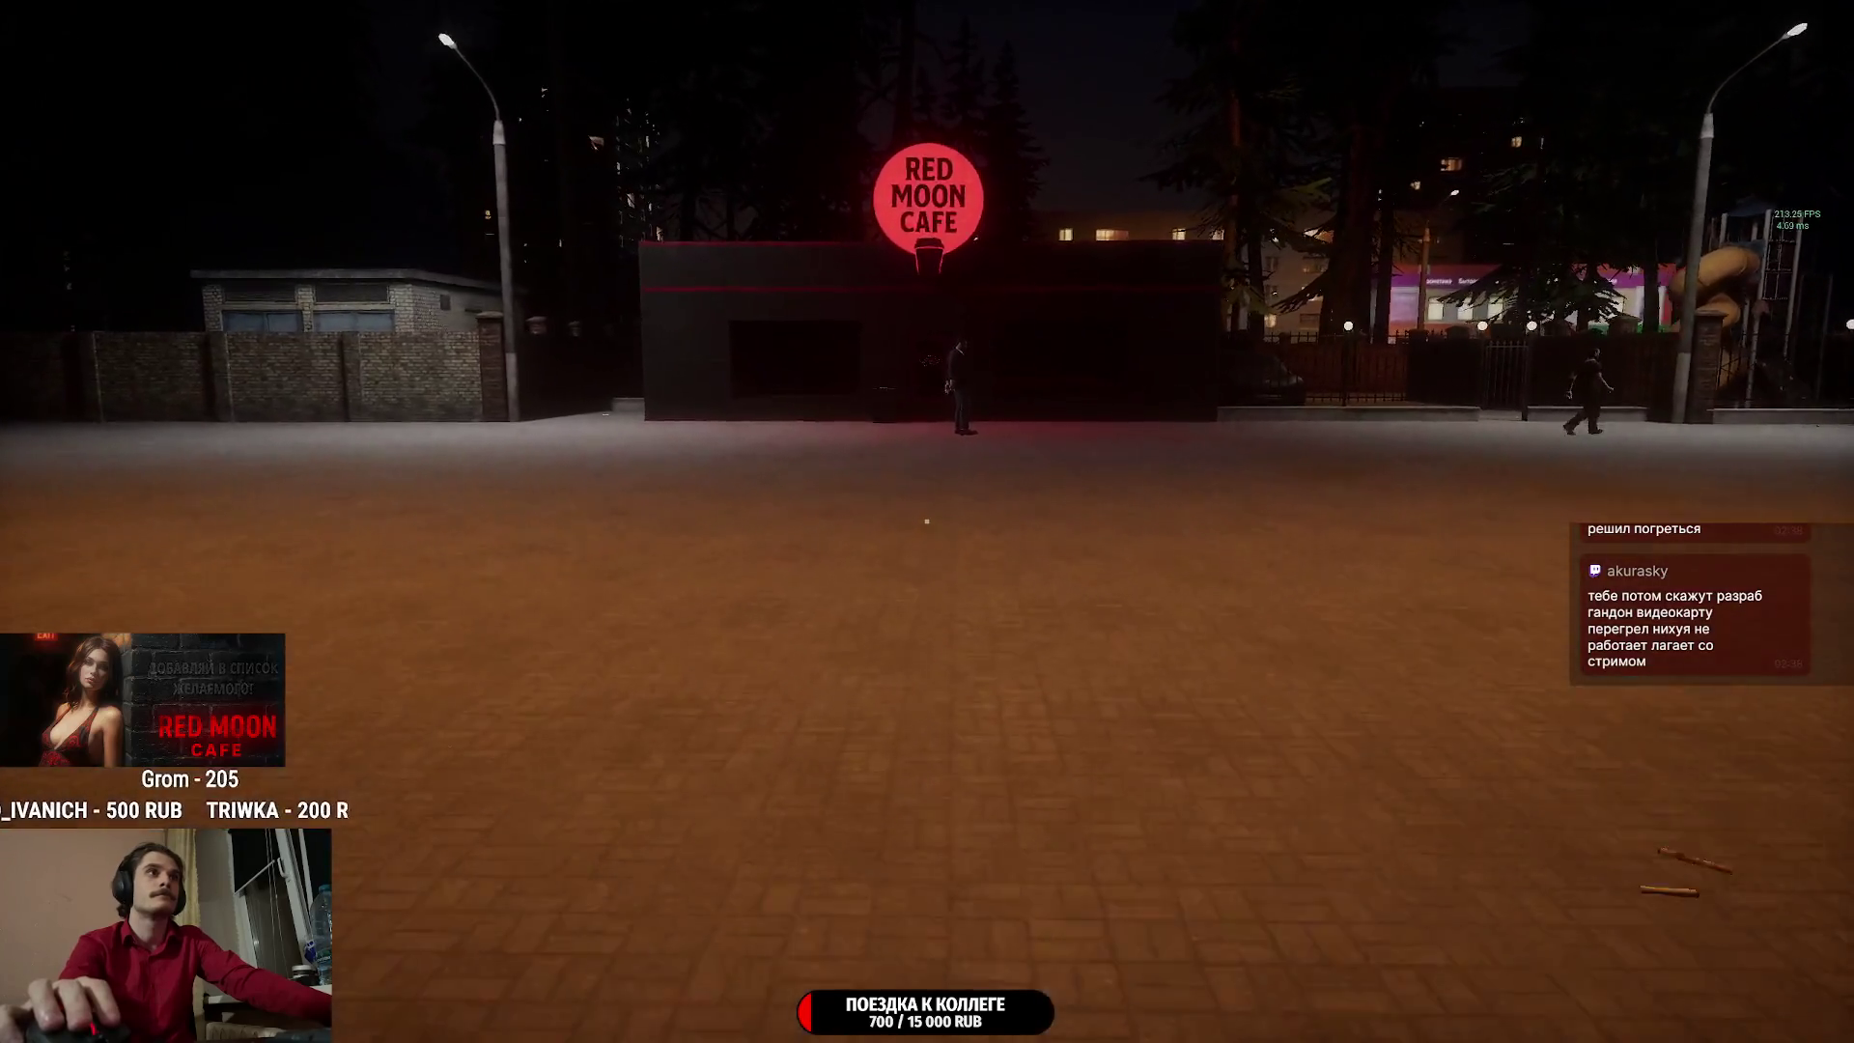
key("w")
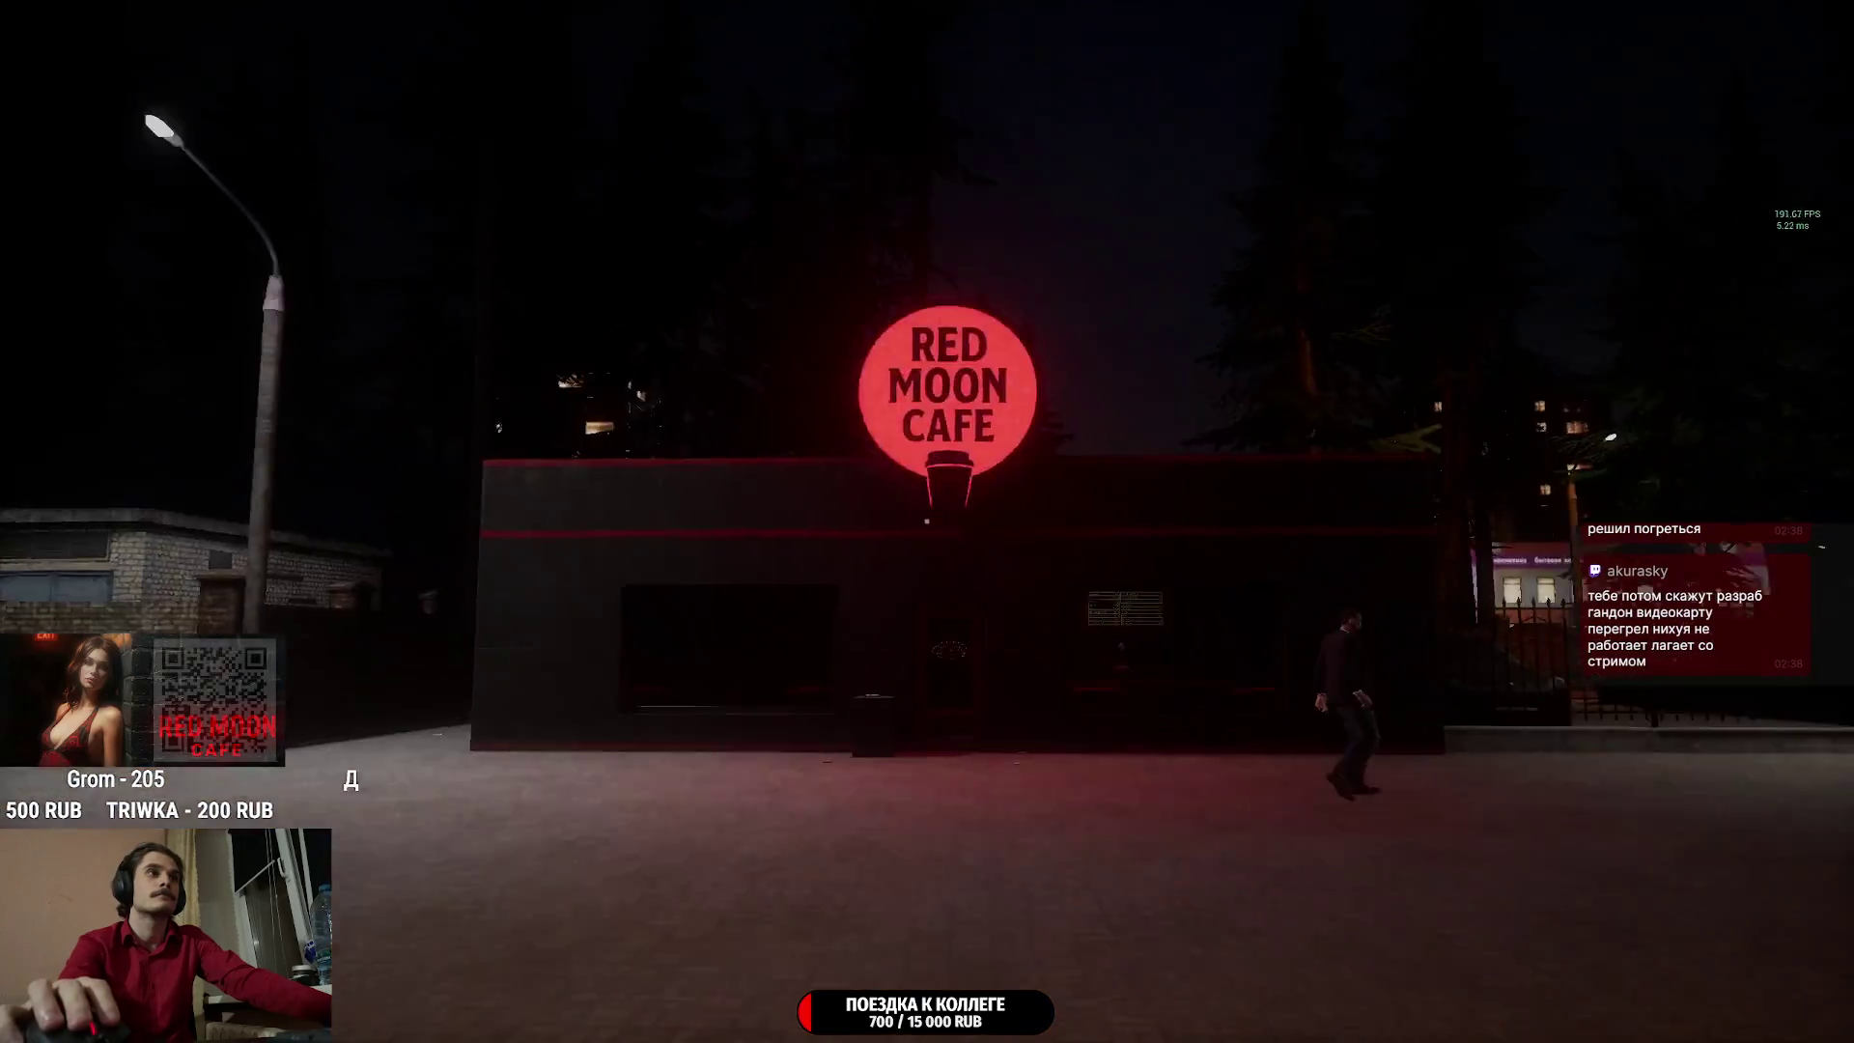
key("w")
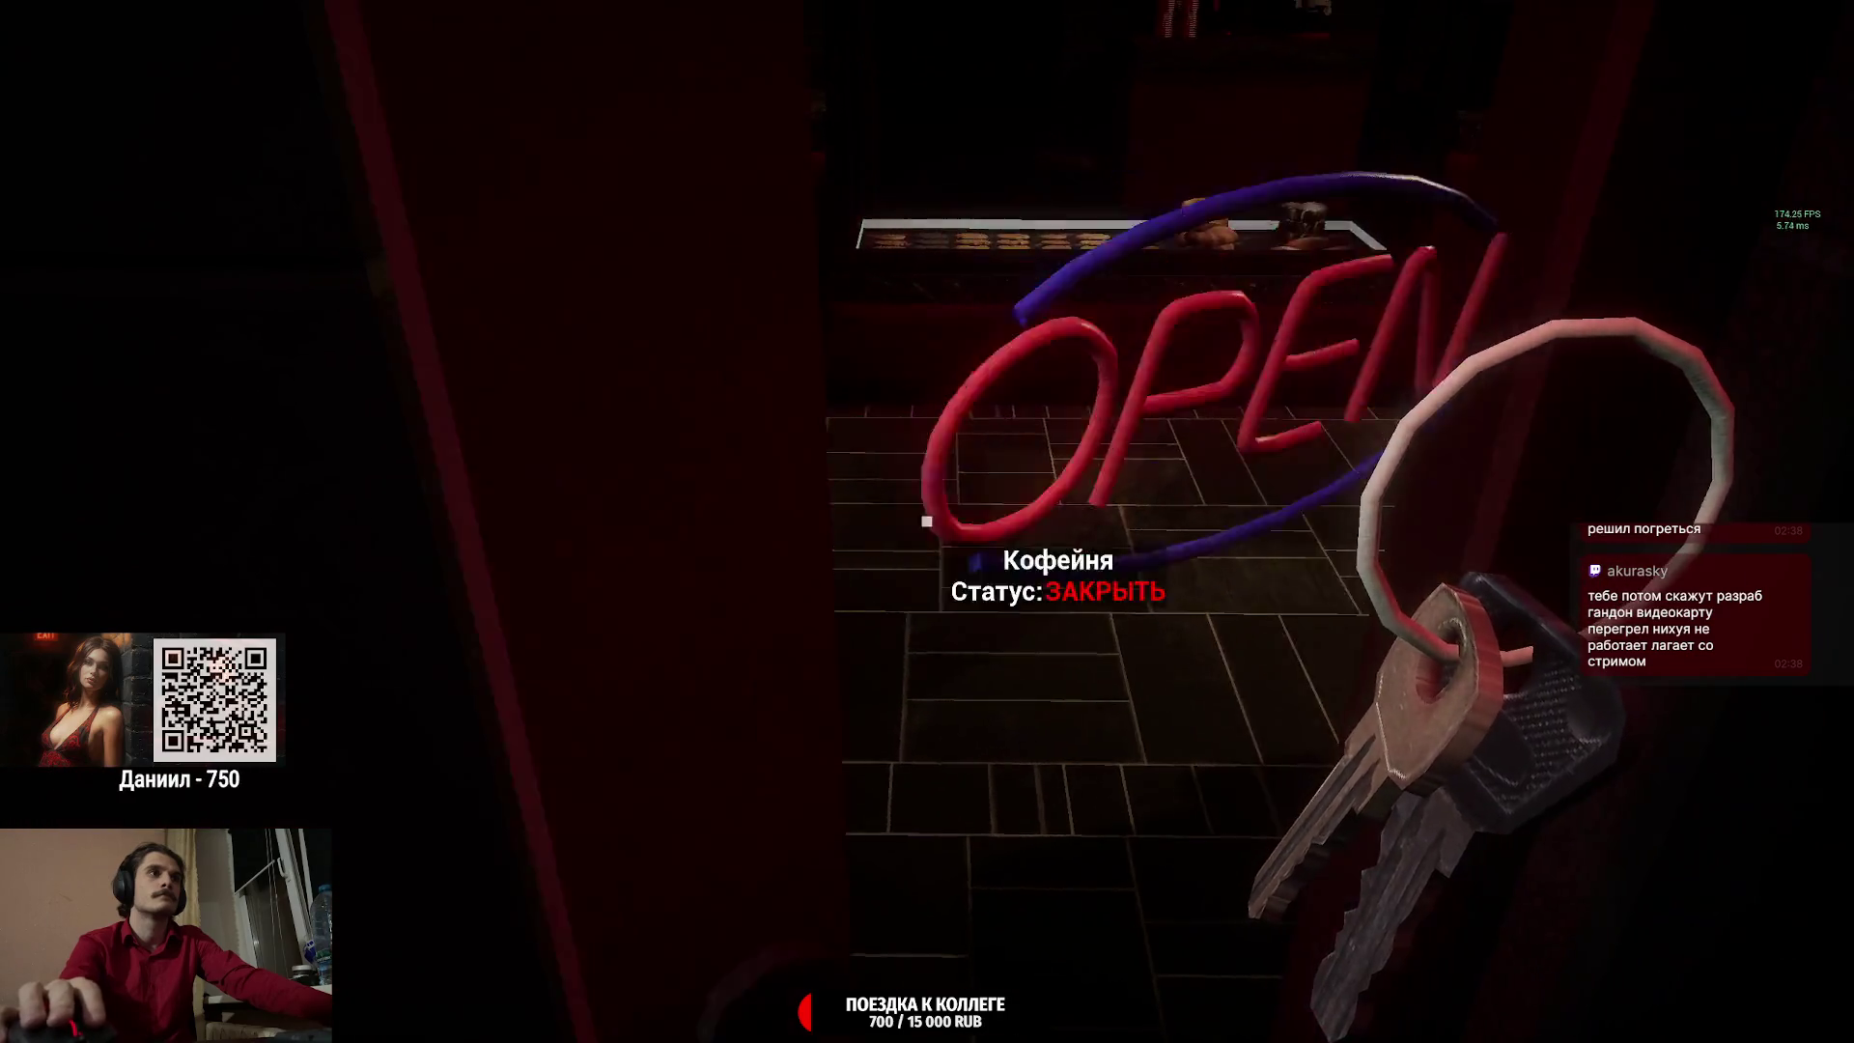
mouse_move(926, 521)
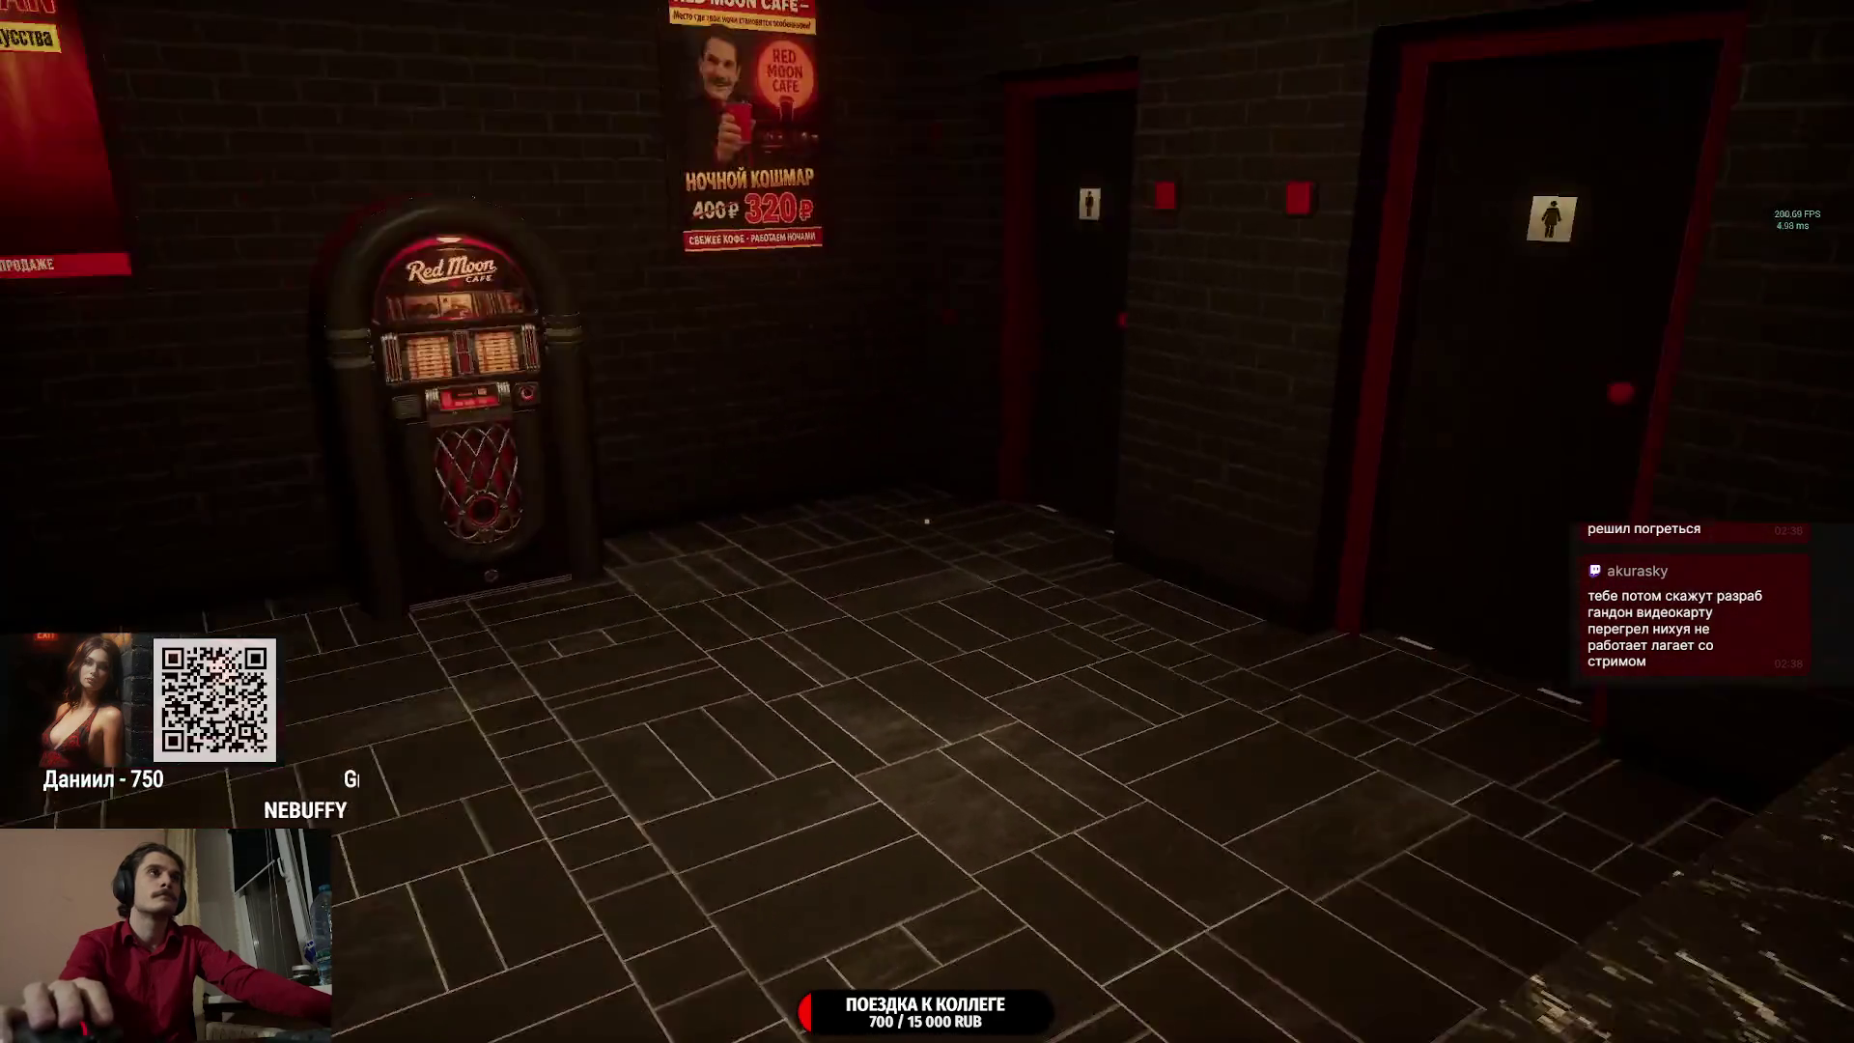
Walk past the counter, switch on the restroom light, and look at the sink mirror.
key("w")
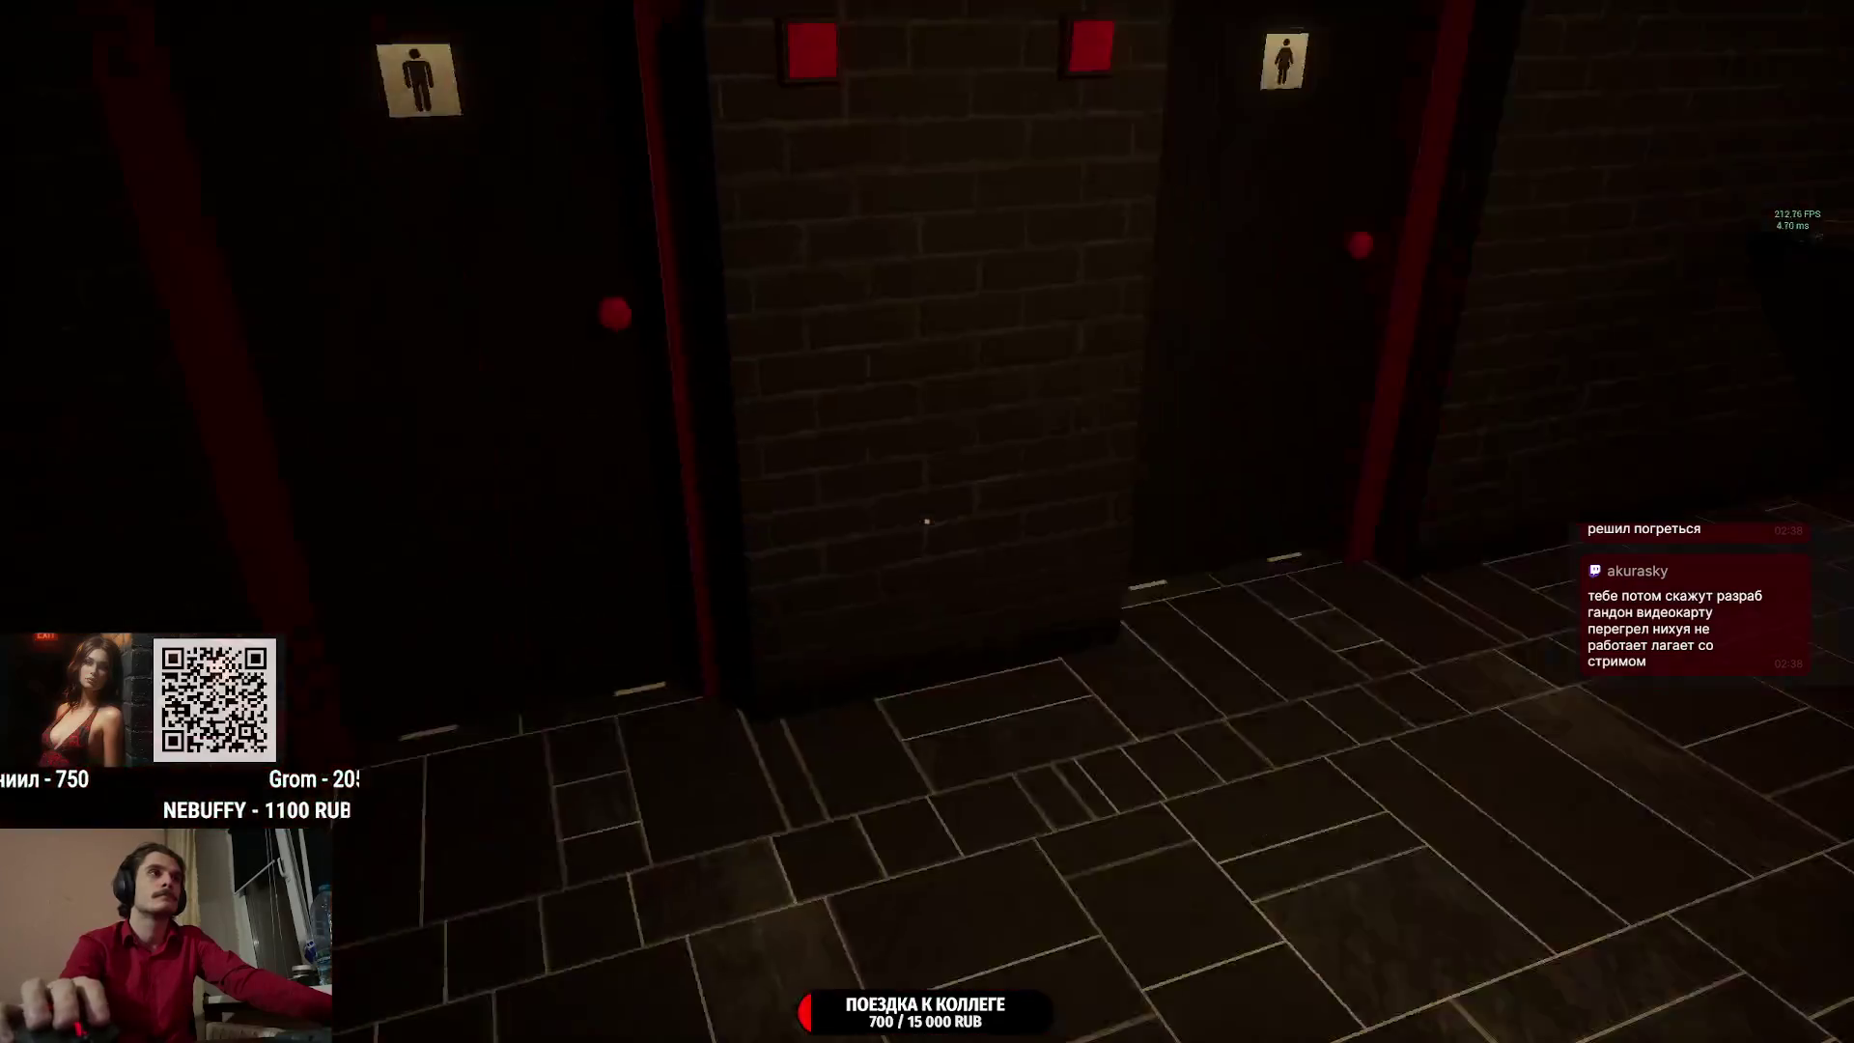
key("w")
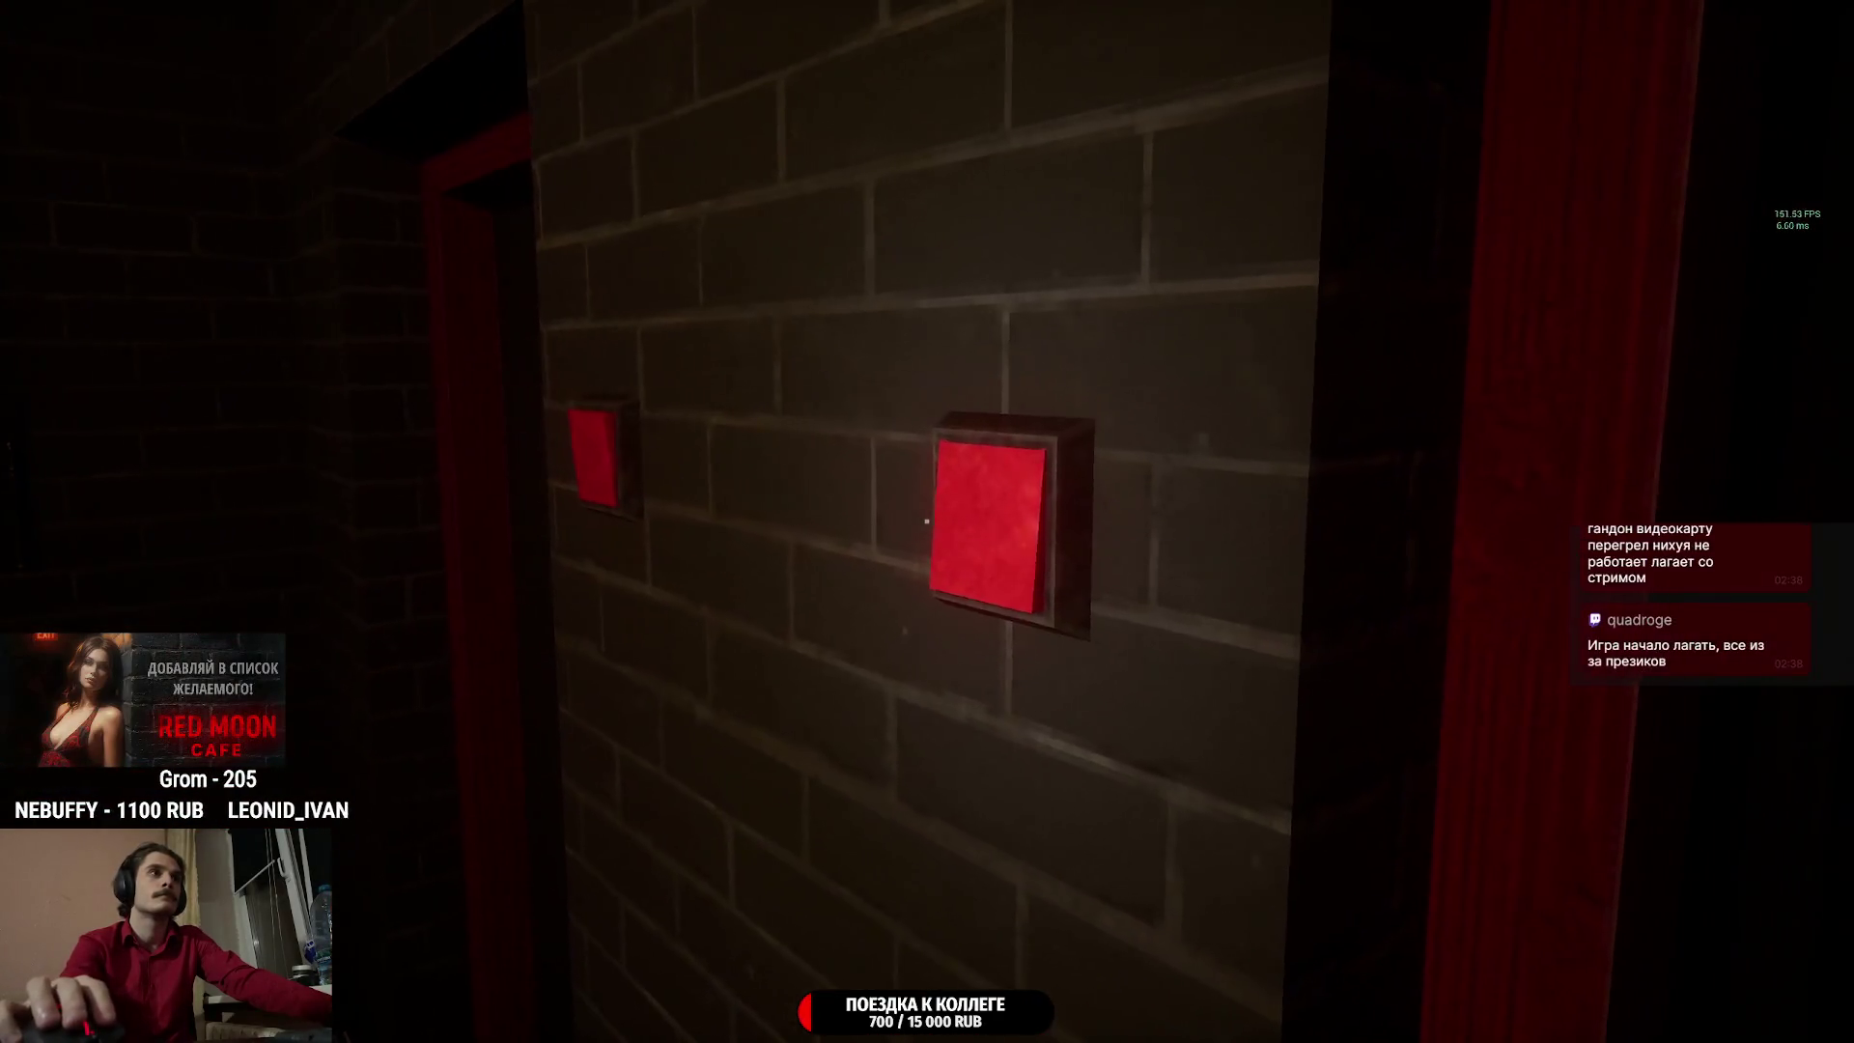
left_click(926, 521)
key("w")
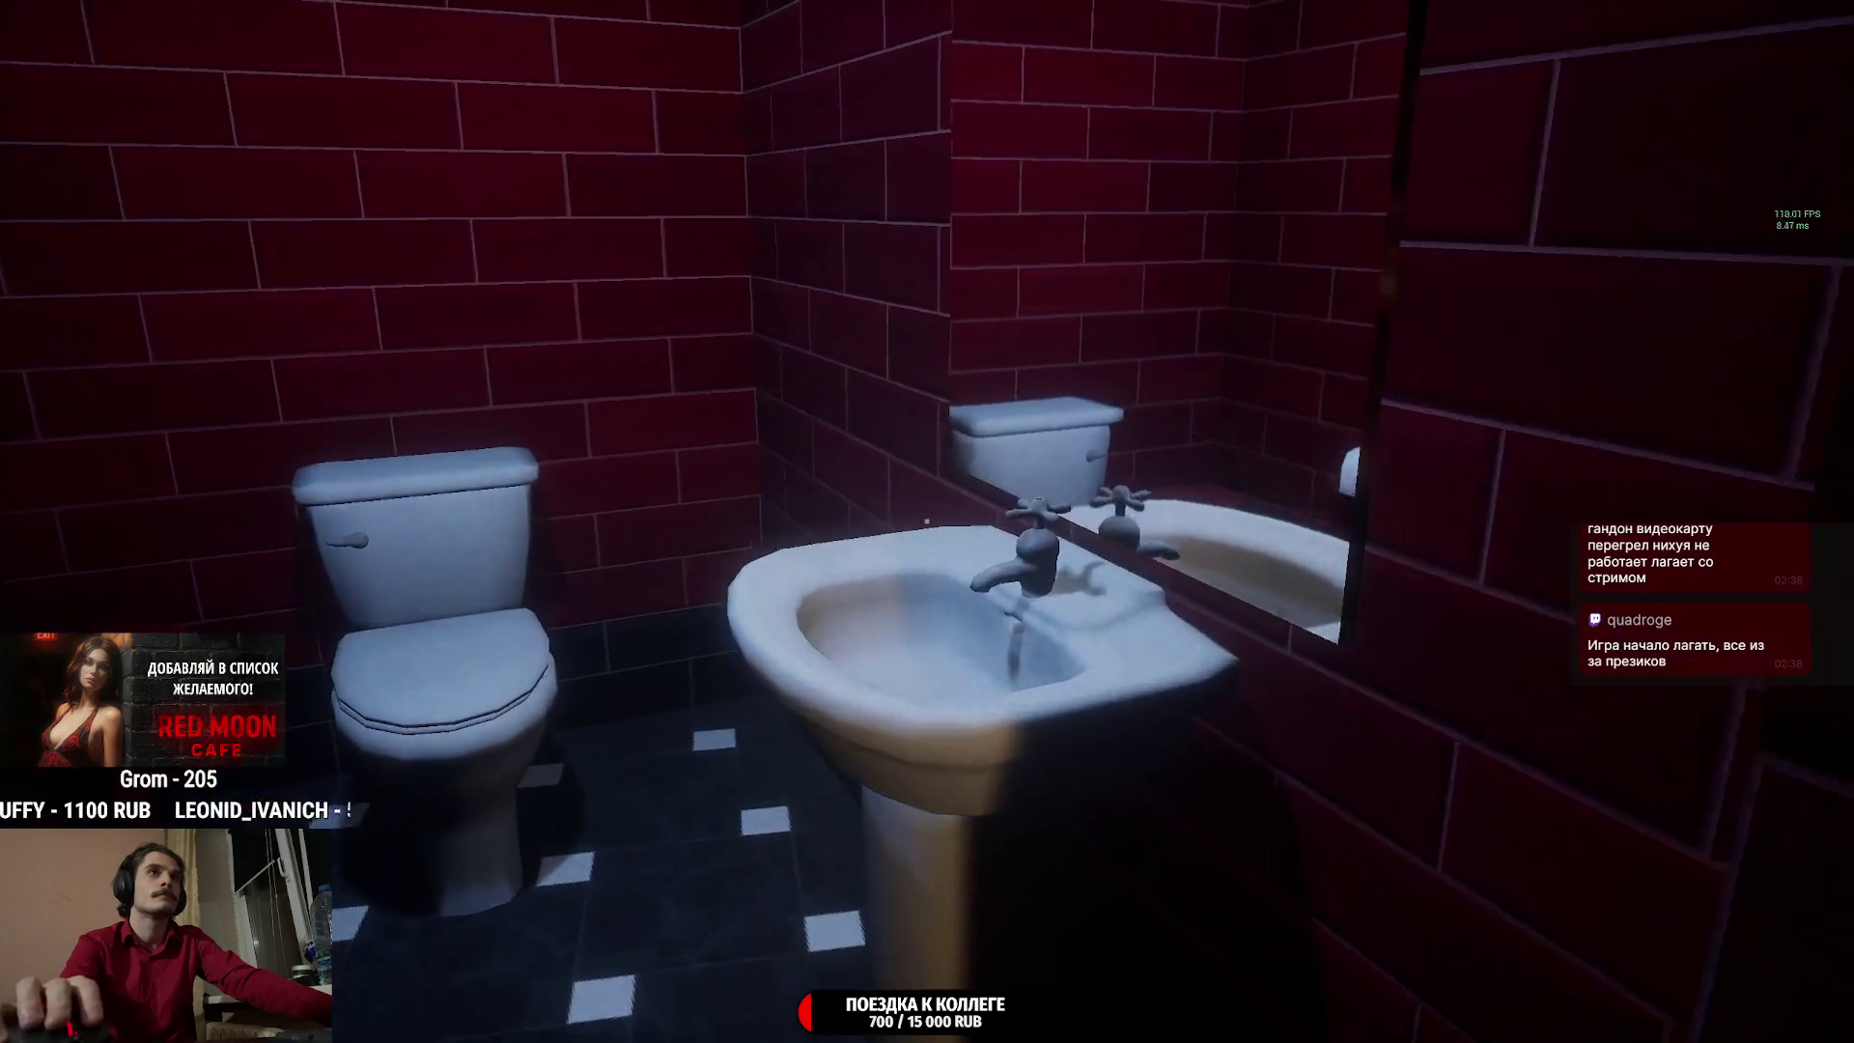
mouse_move(926, 521)
key("w")
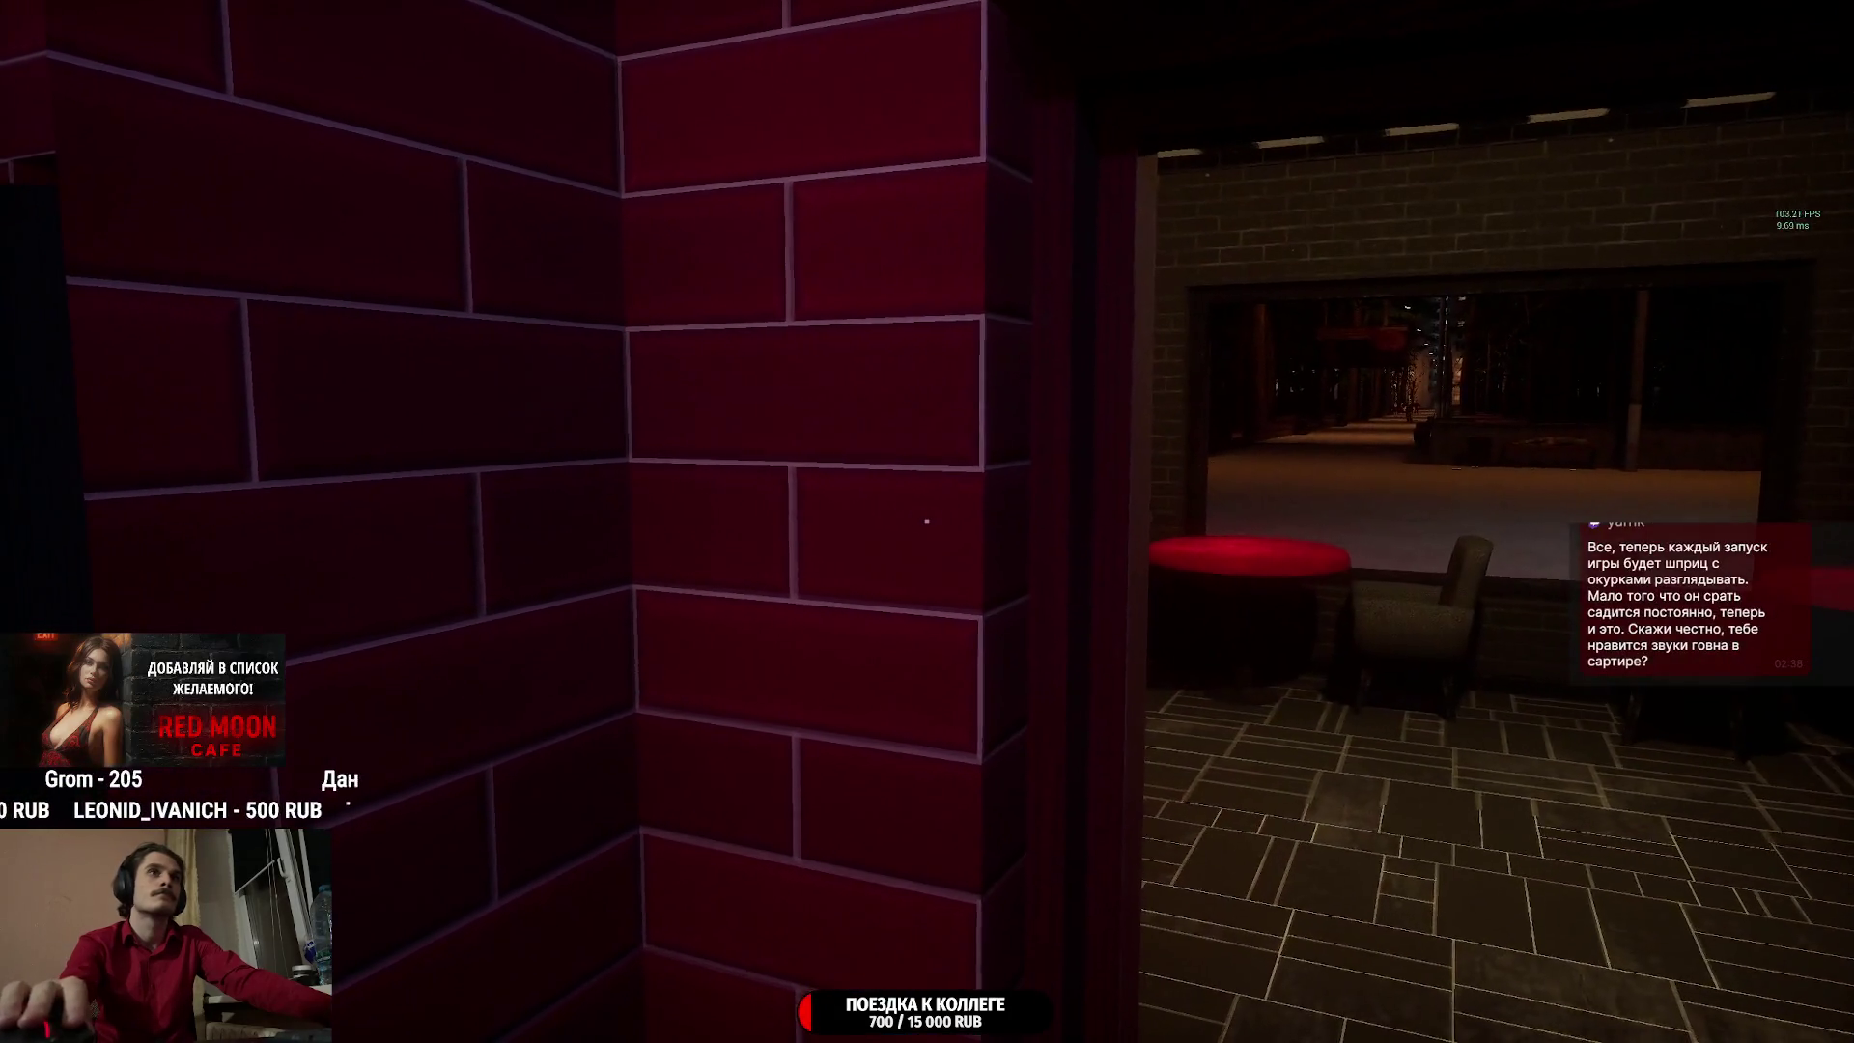
key("w")
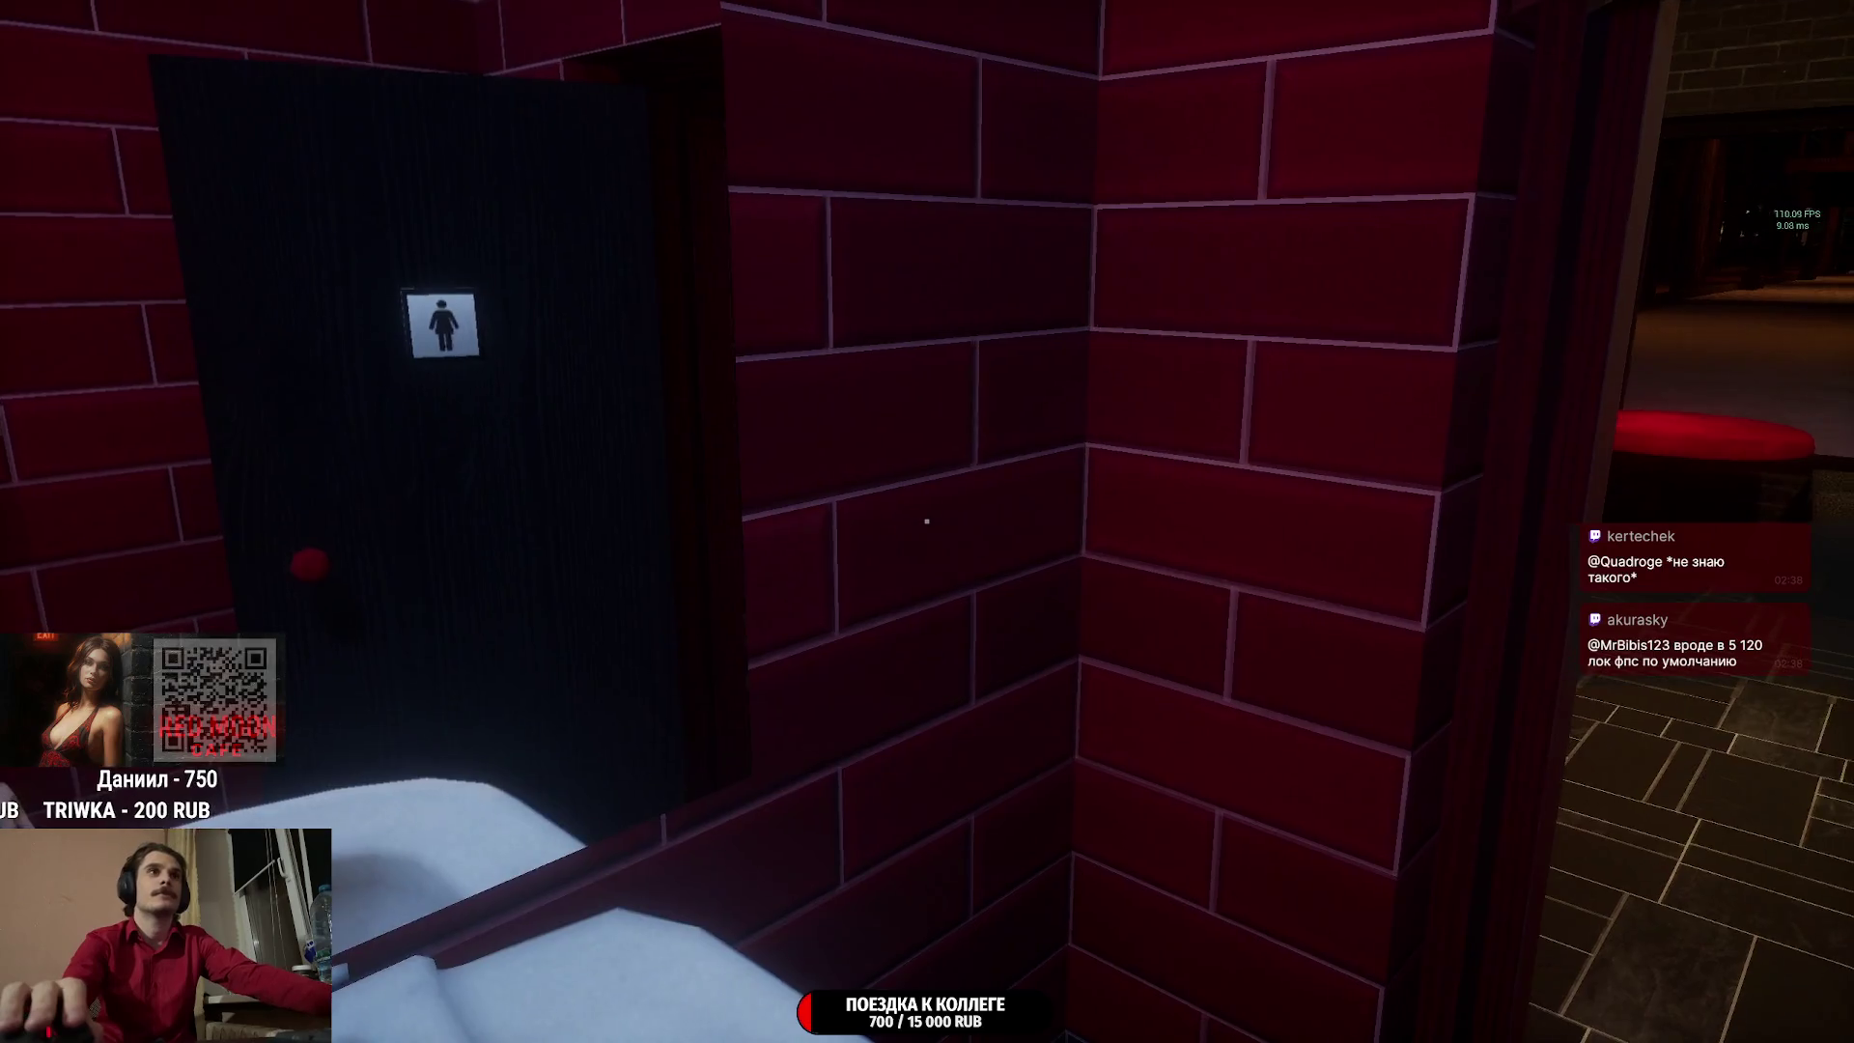
key("Escape")
key("Escape")
Walk to the glowing jukebox, look up at it, then pause the game.
key("w")
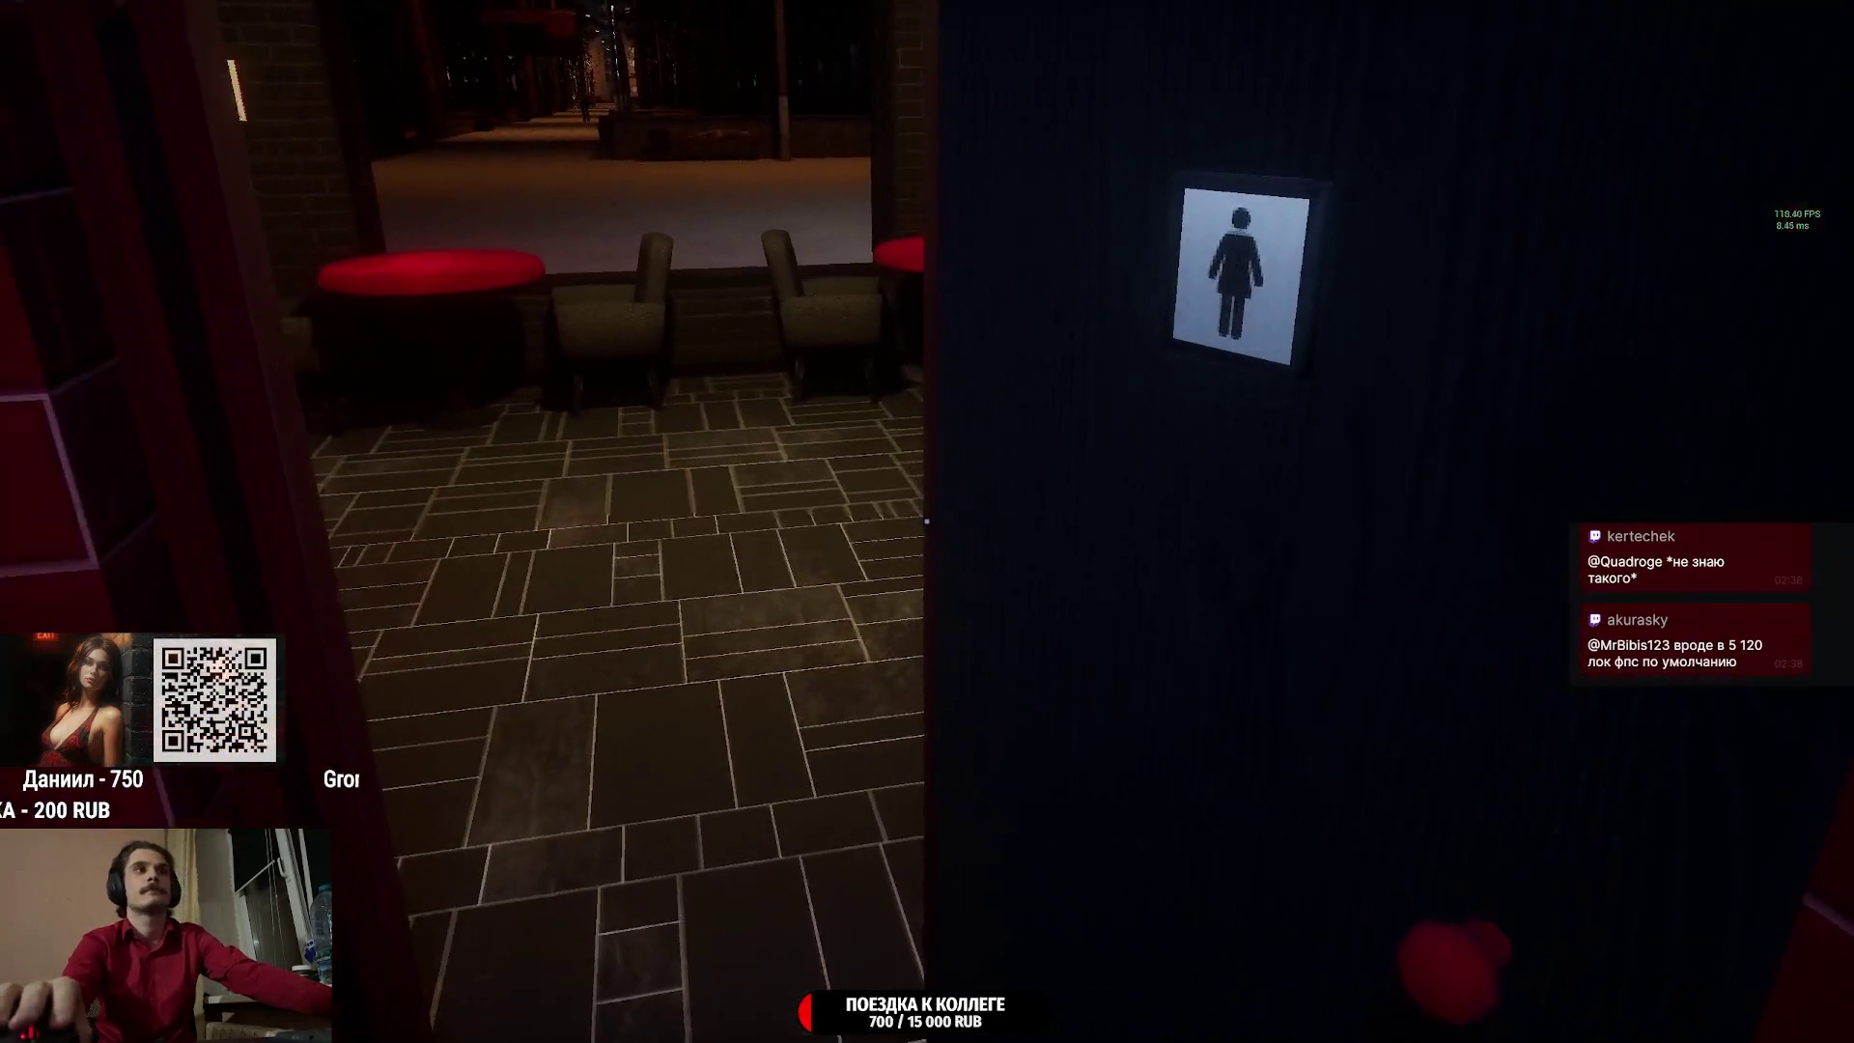
key("w")
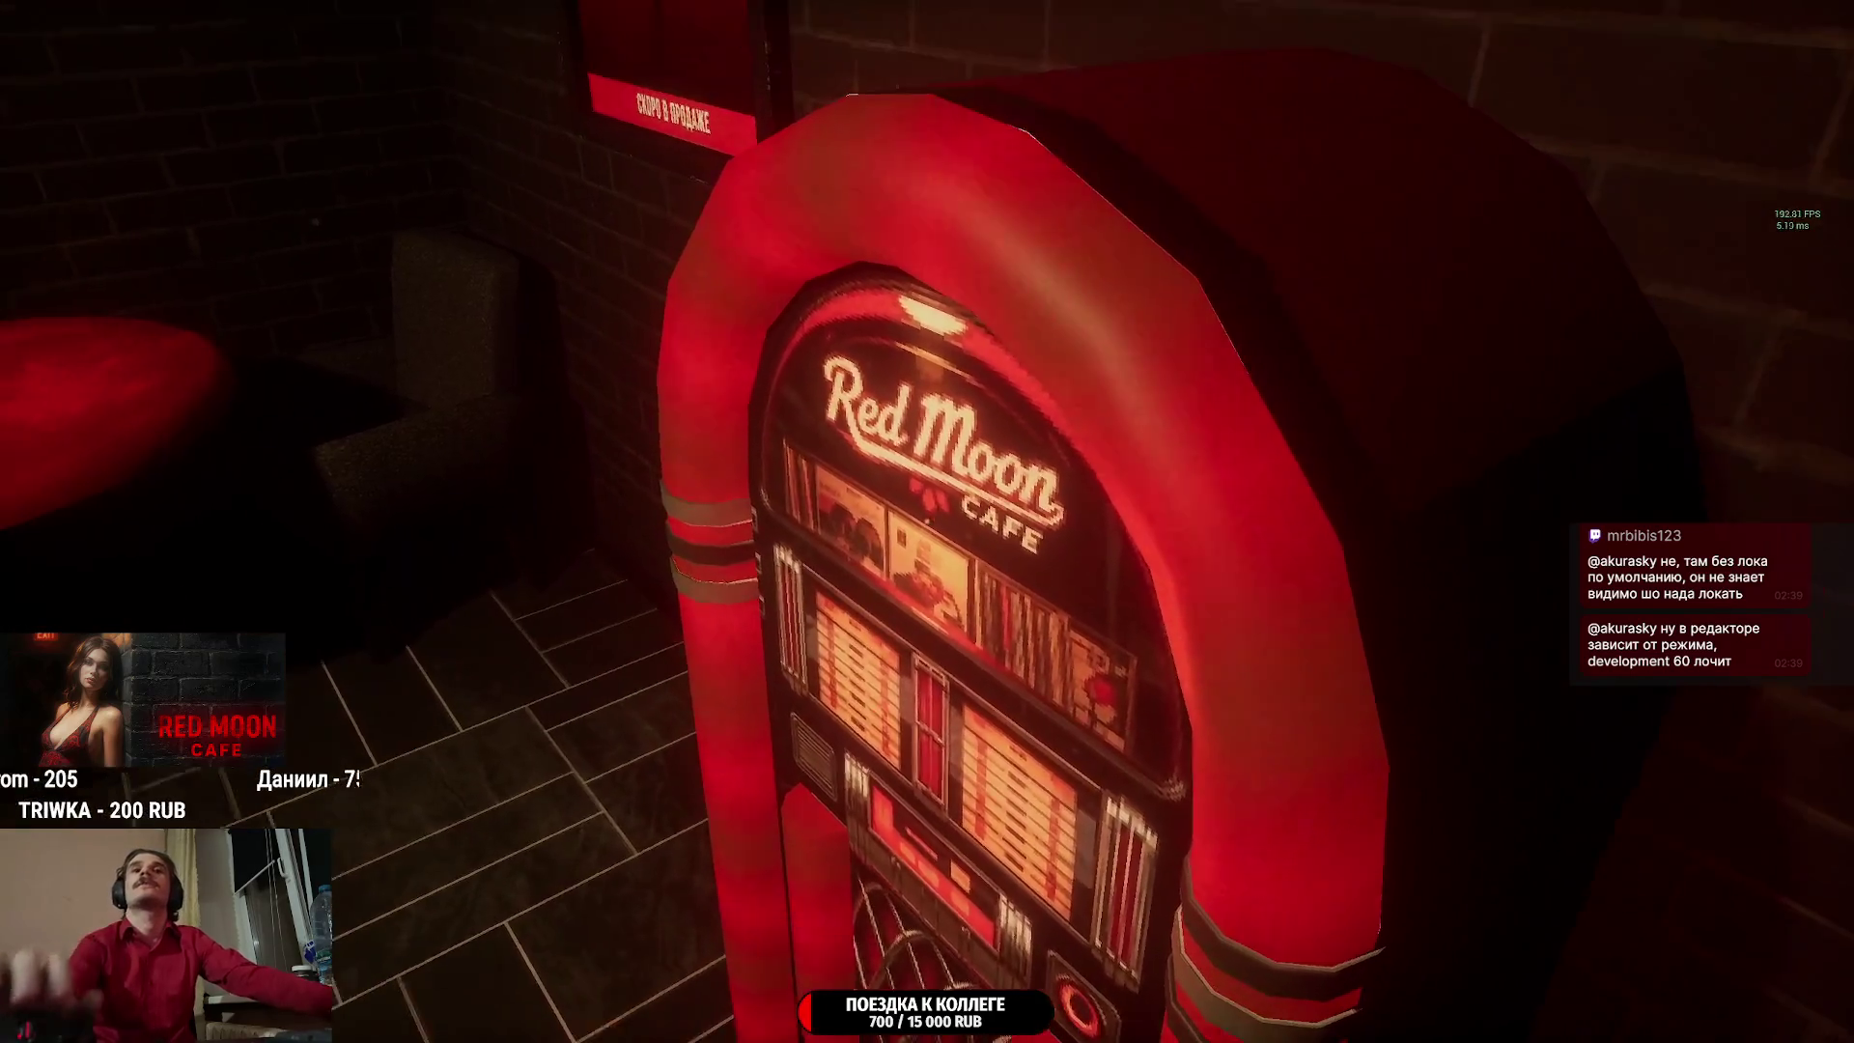
key("Escape")
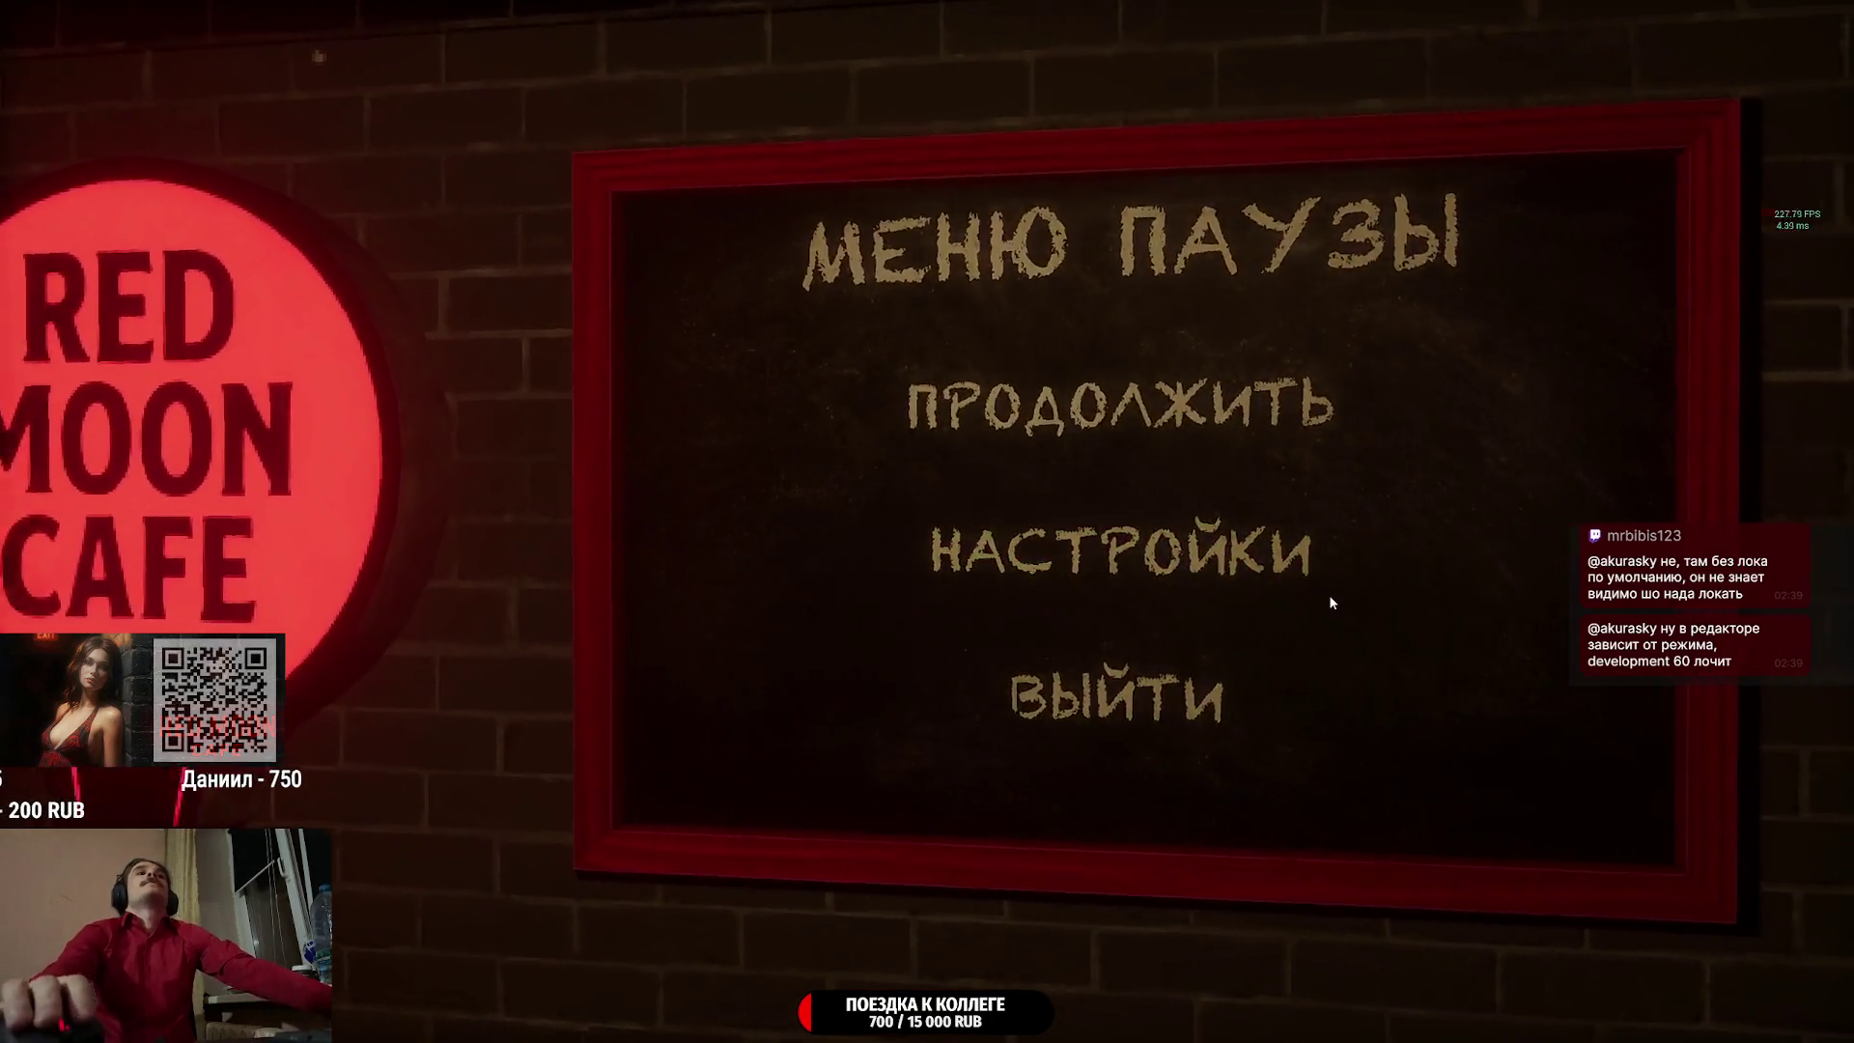
left_click(1245, 555)
left_click(598, 357)
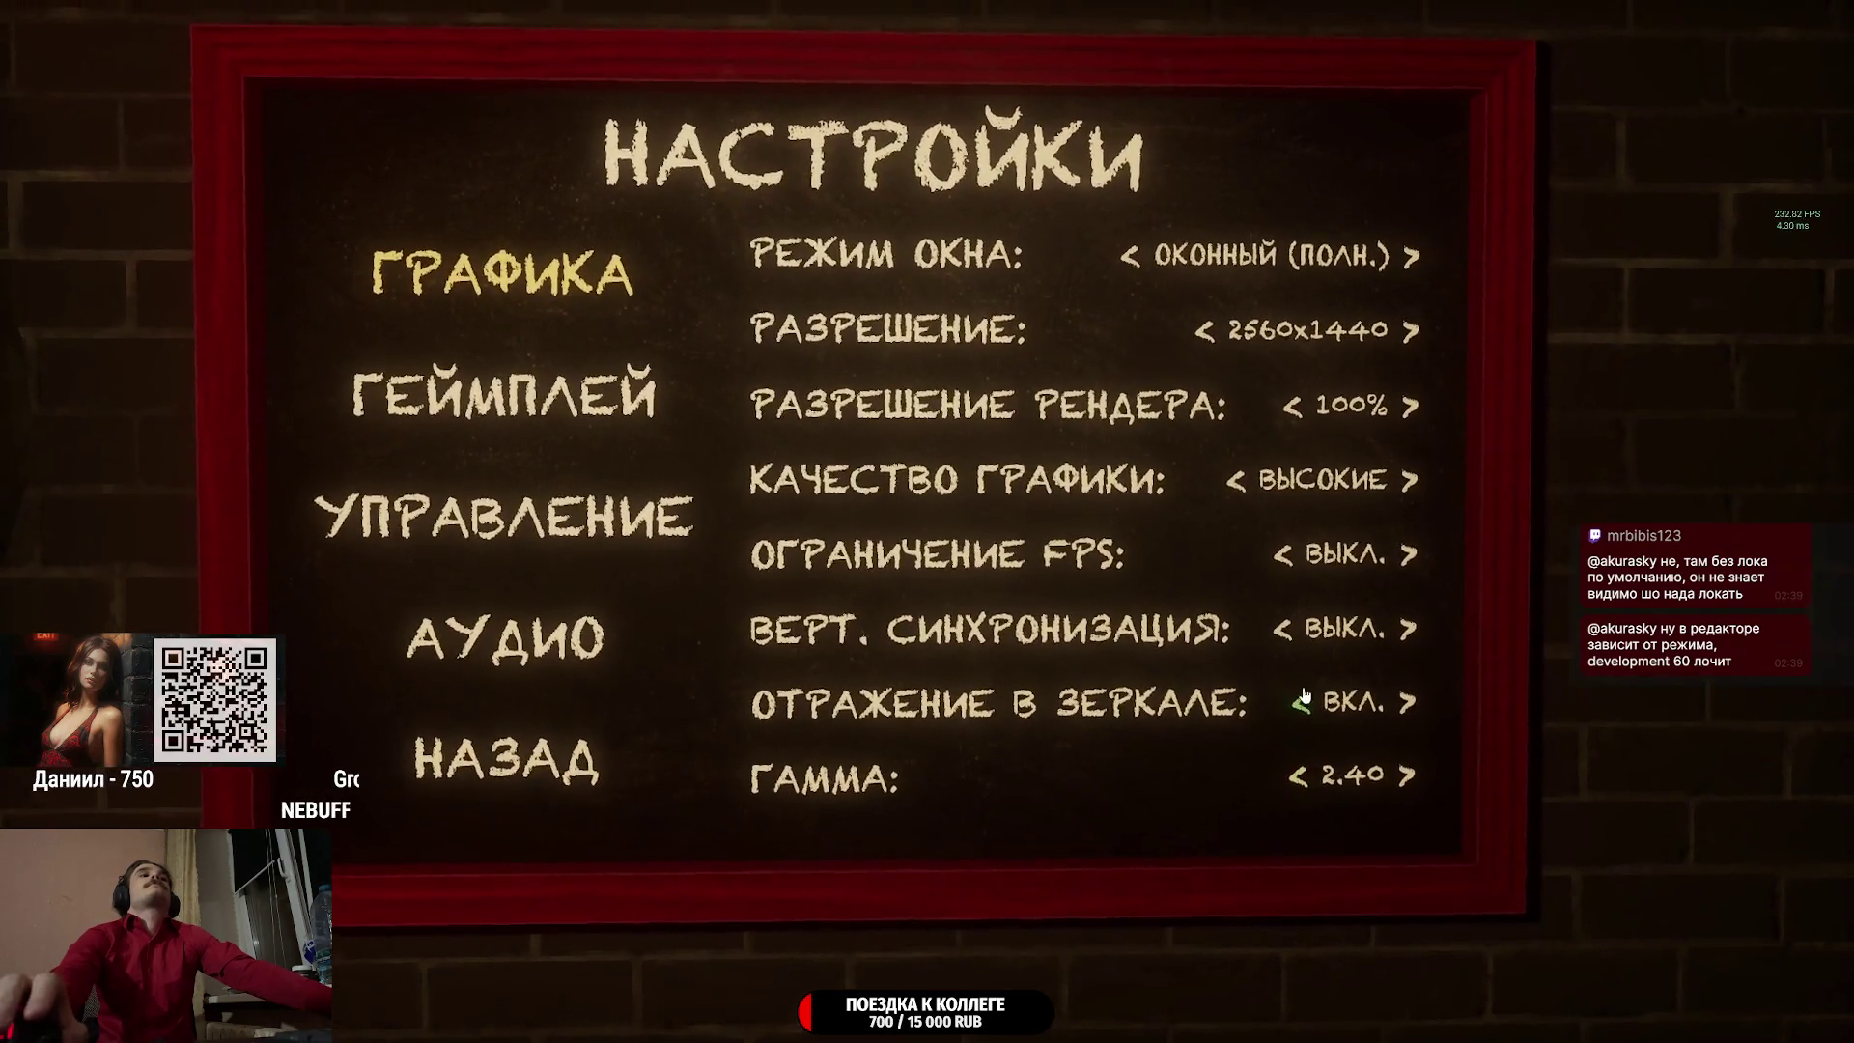
left_click(1398, 587)
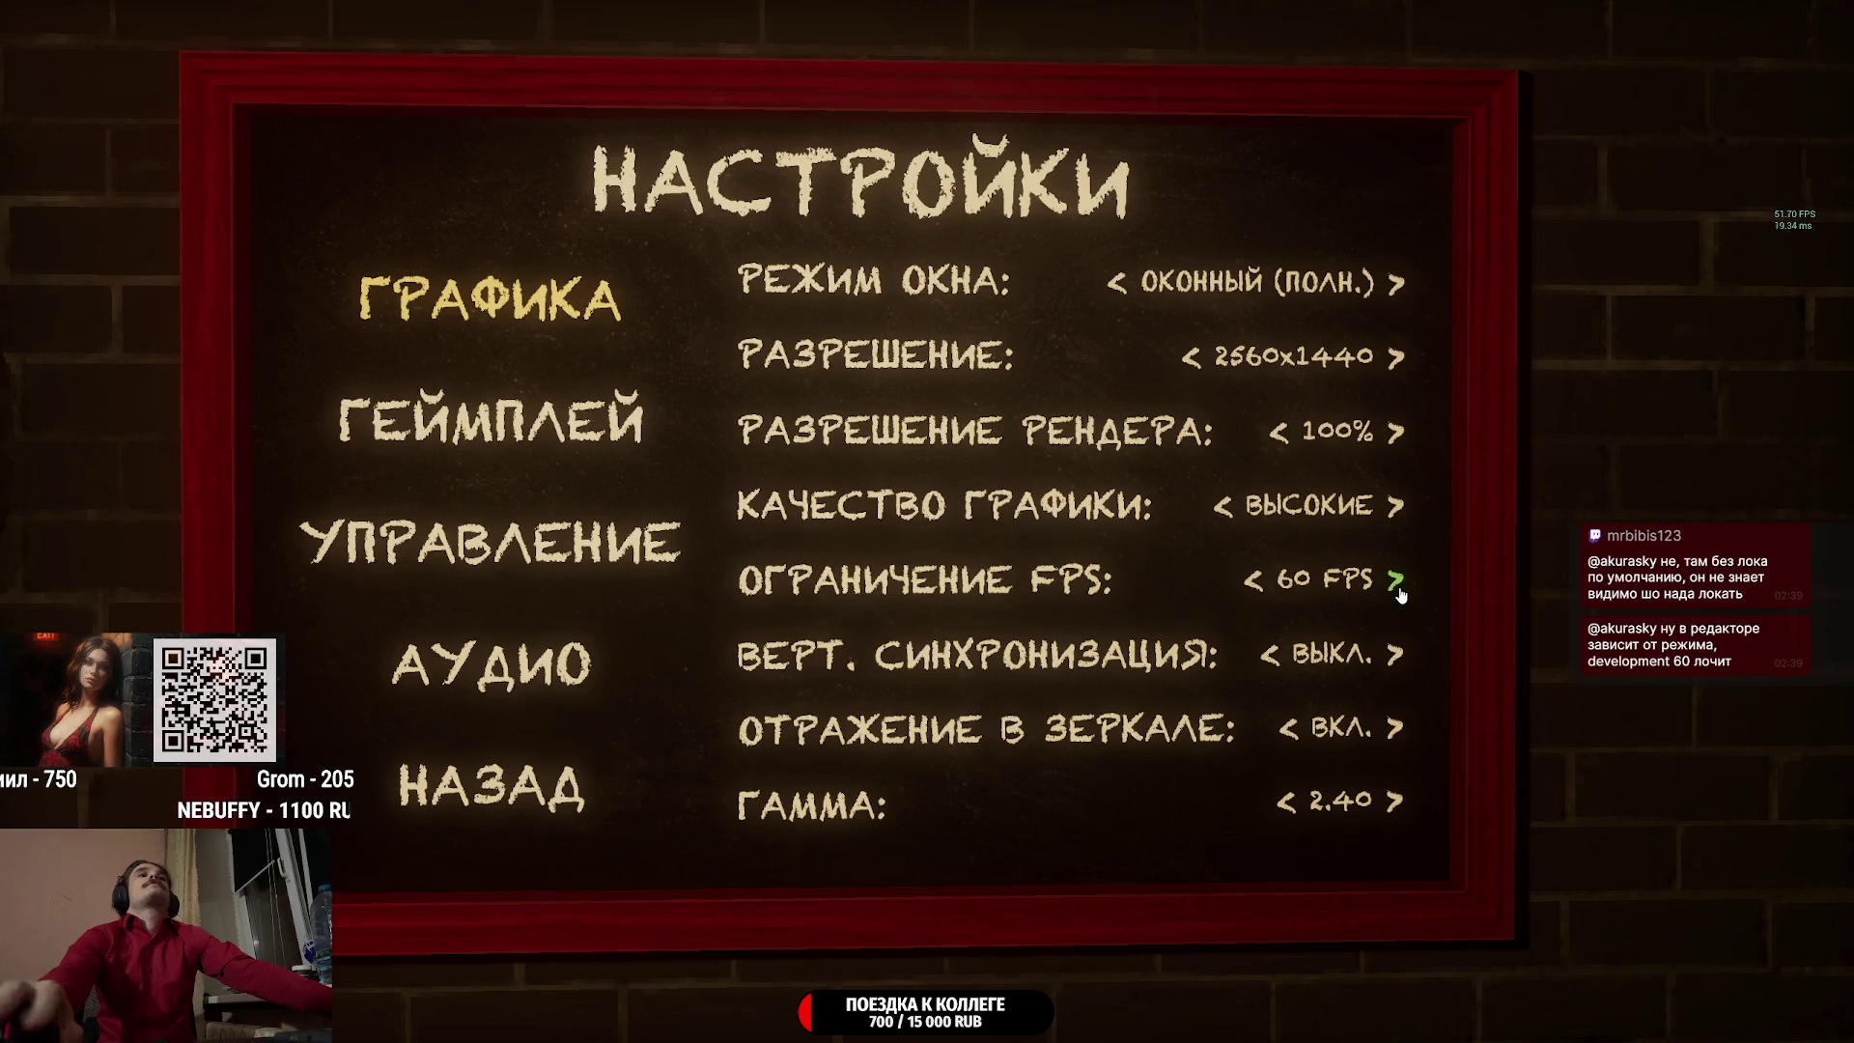
left_click(1397, 581)
left_click(1261, 583)
left_click(1265, 585)
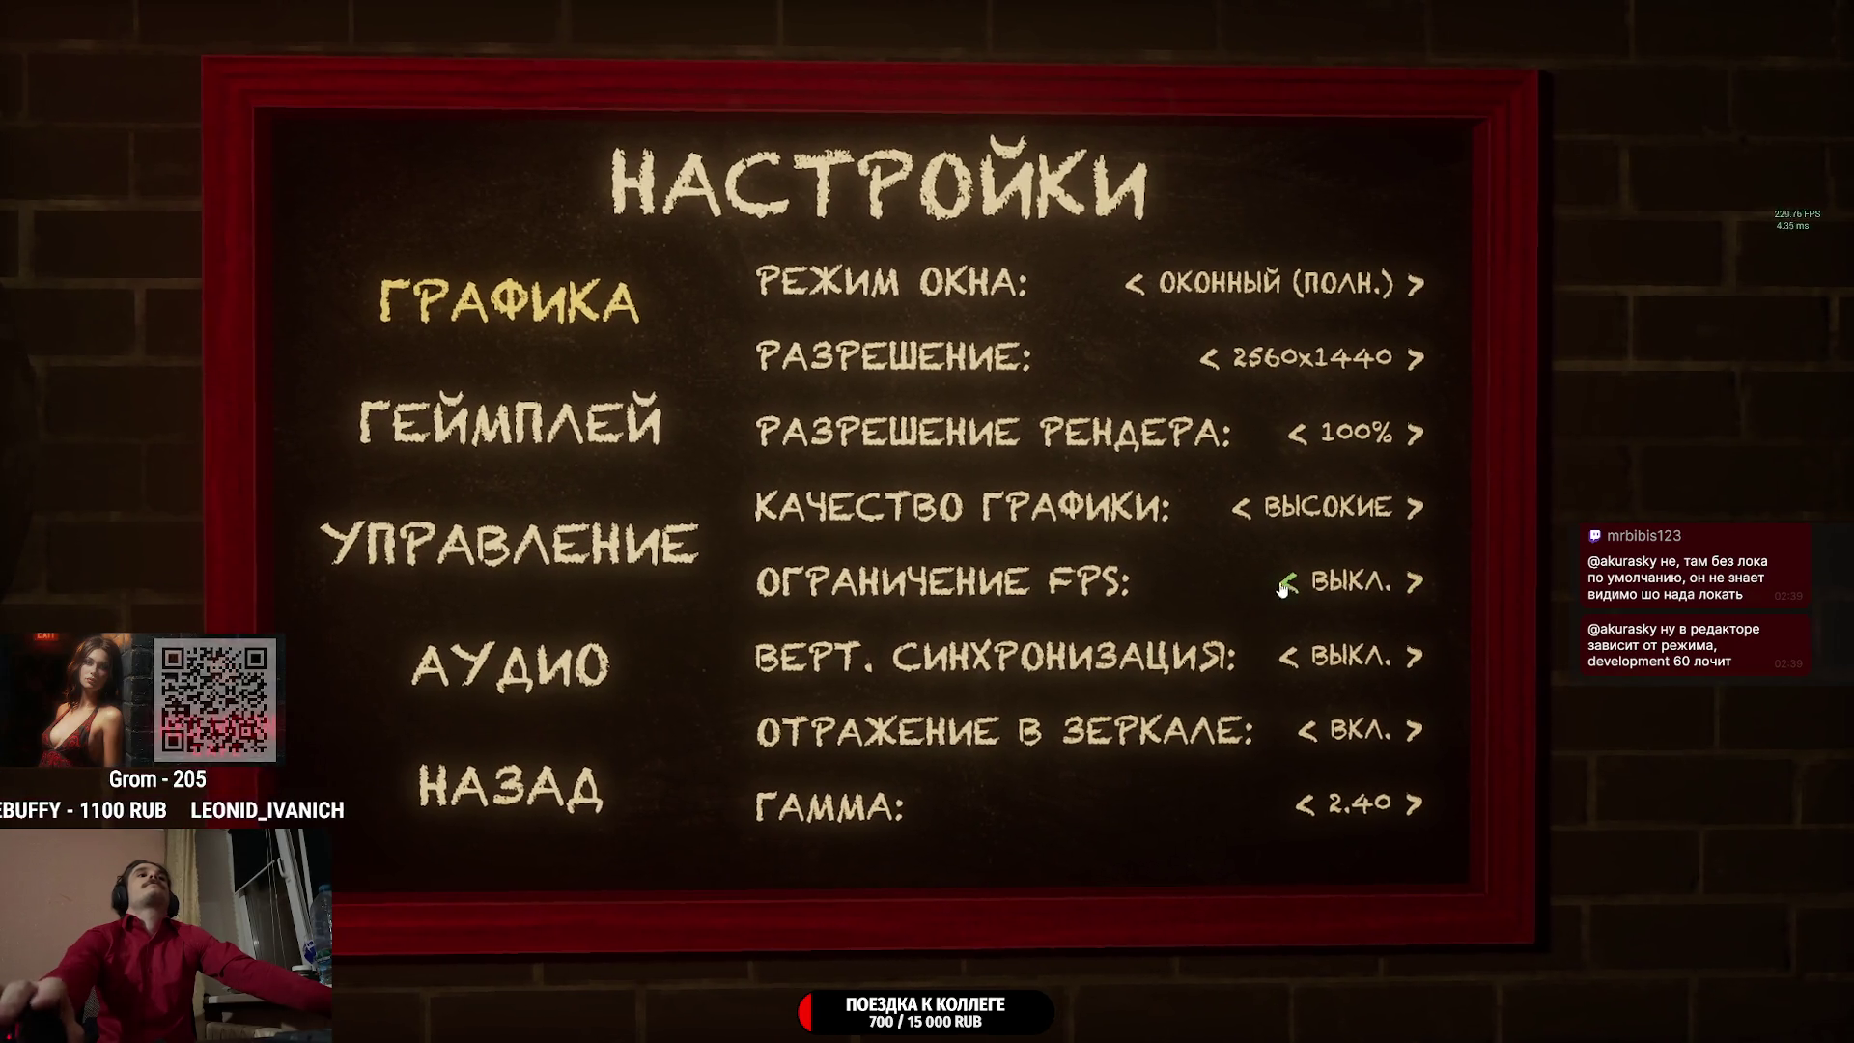
left_click(1391, 583)
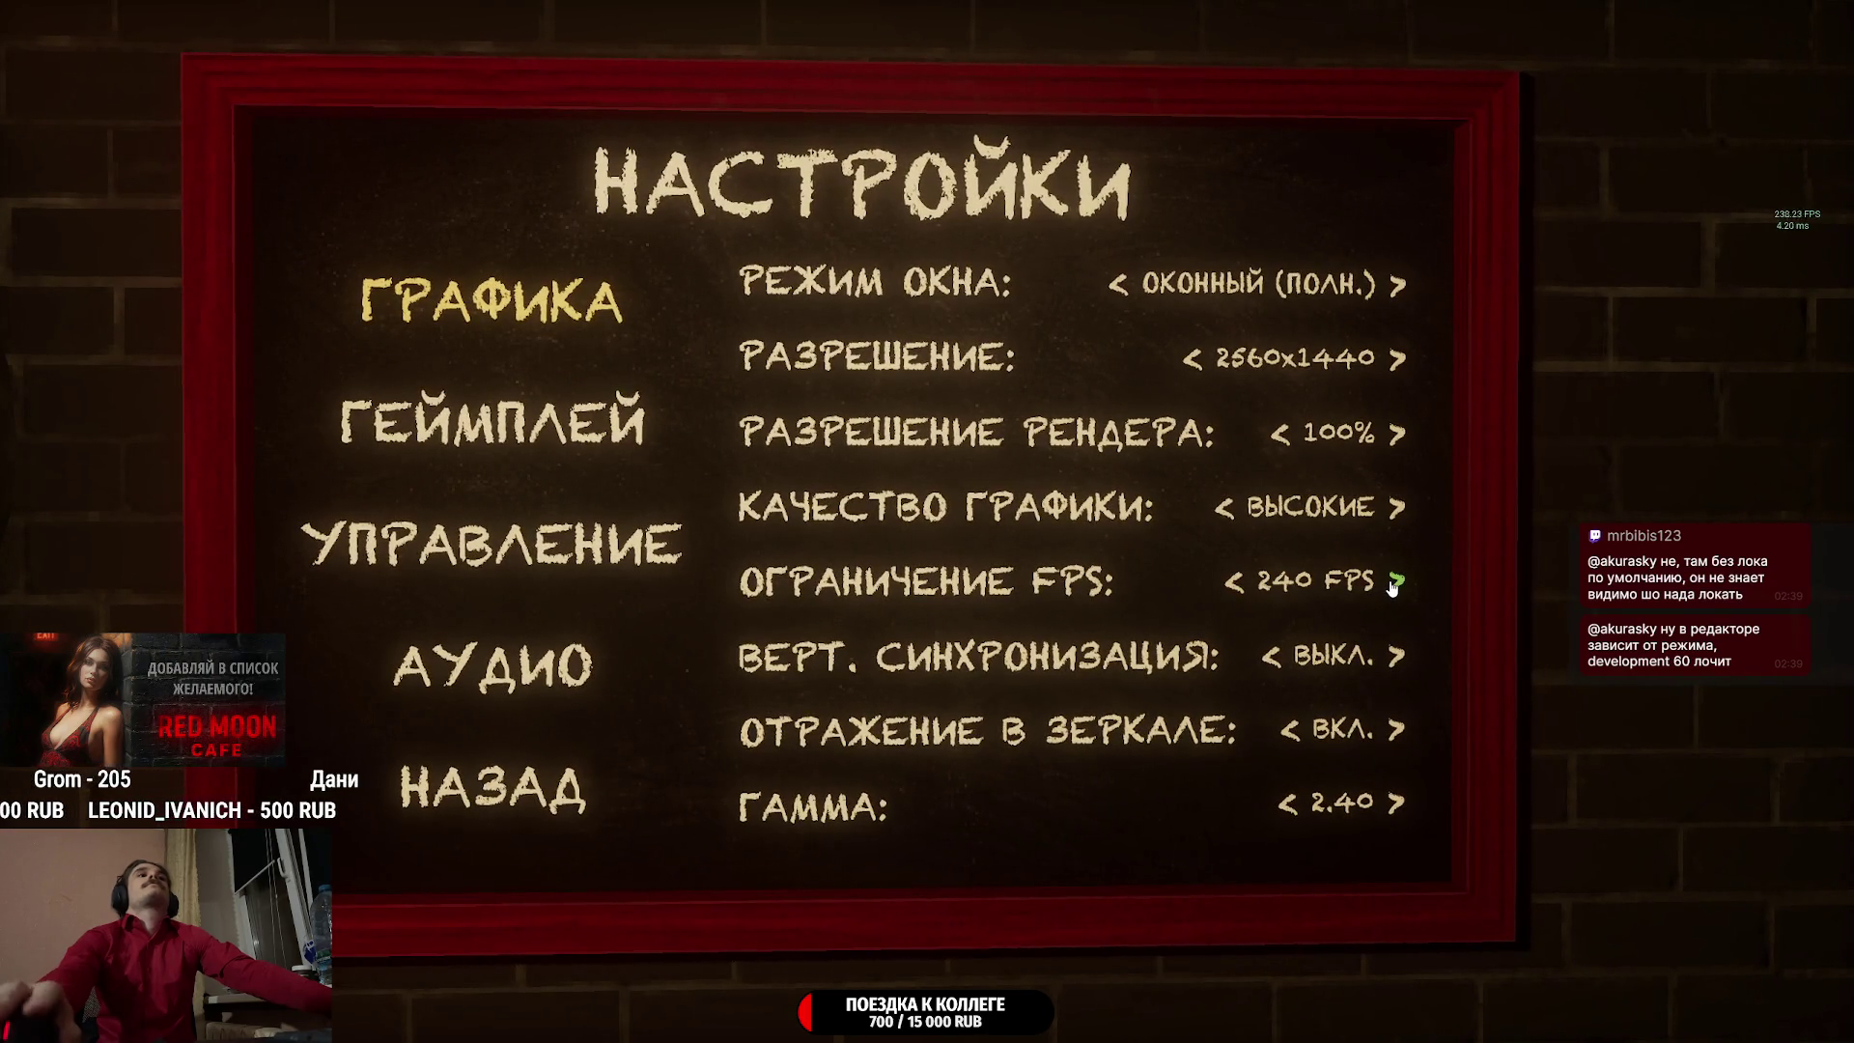
left_click(1262, 589)
left_click(1262, 589)
left_click(1397, 582)
left_click(1259, 588)
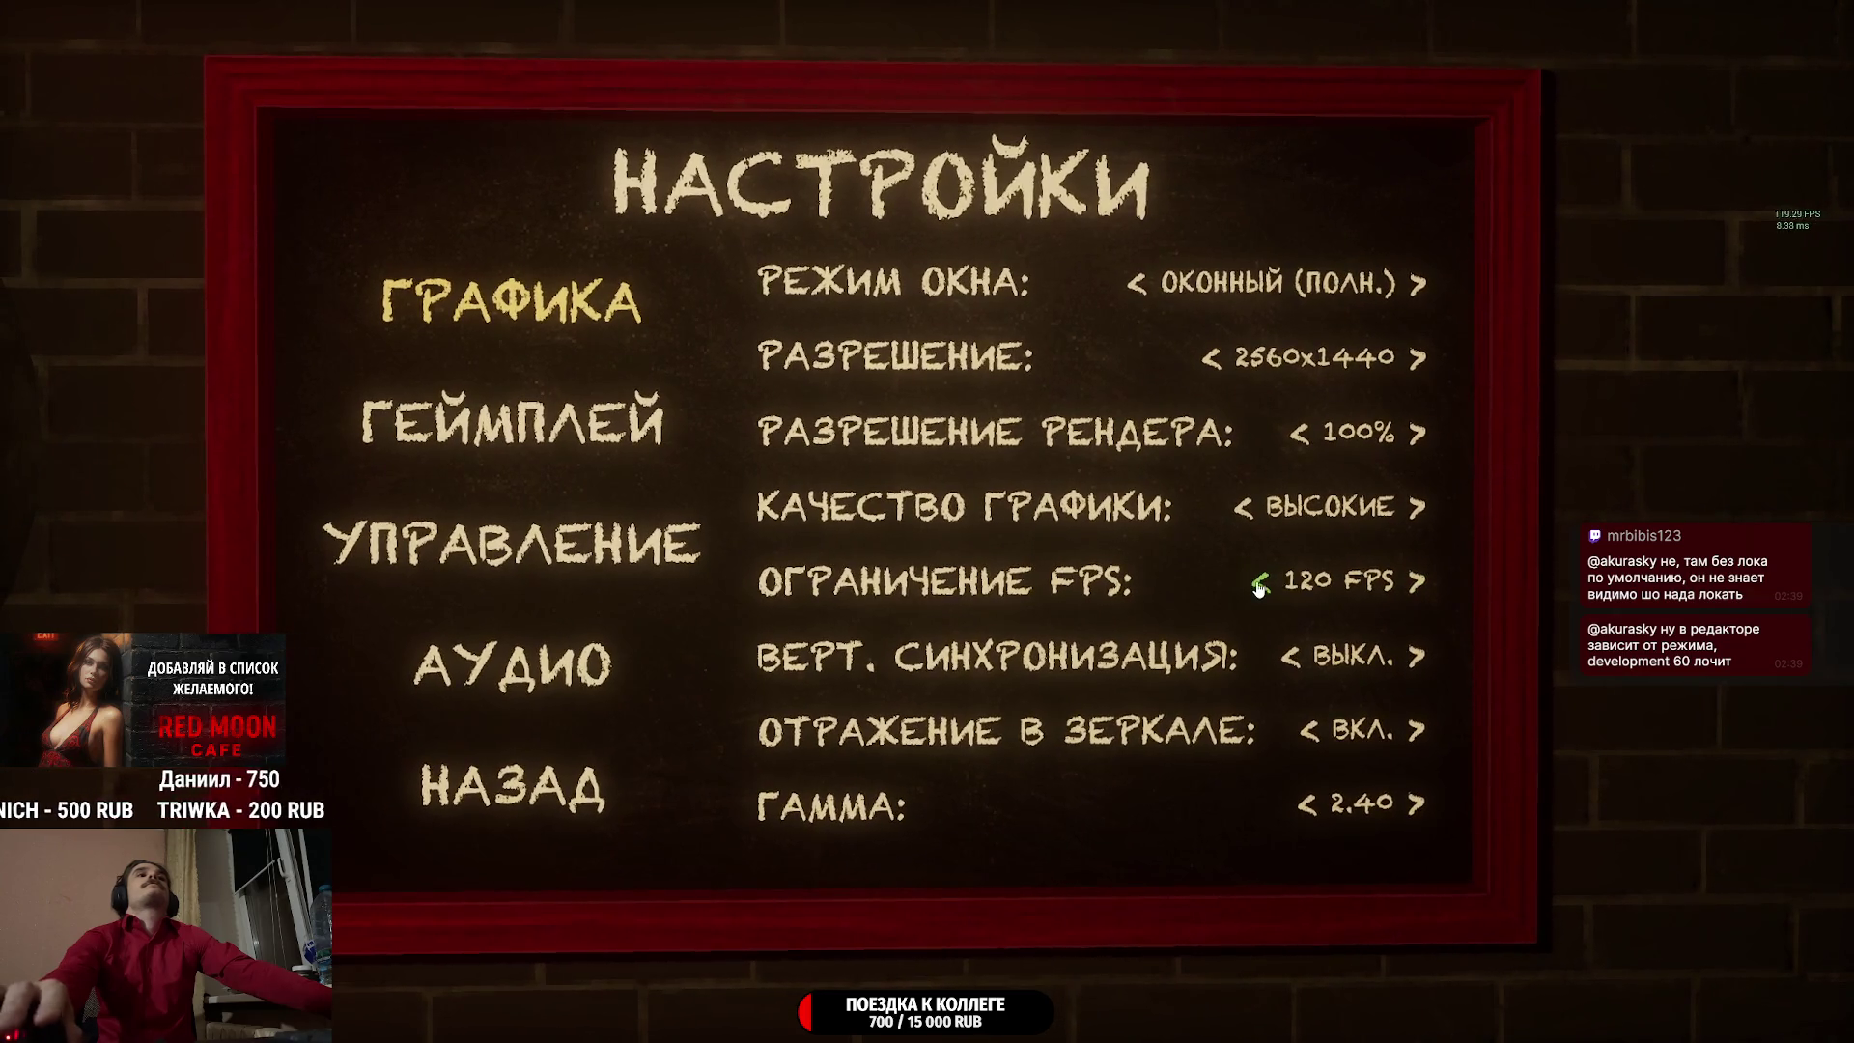
left_click(1259, 589)
left_click(714, 744)
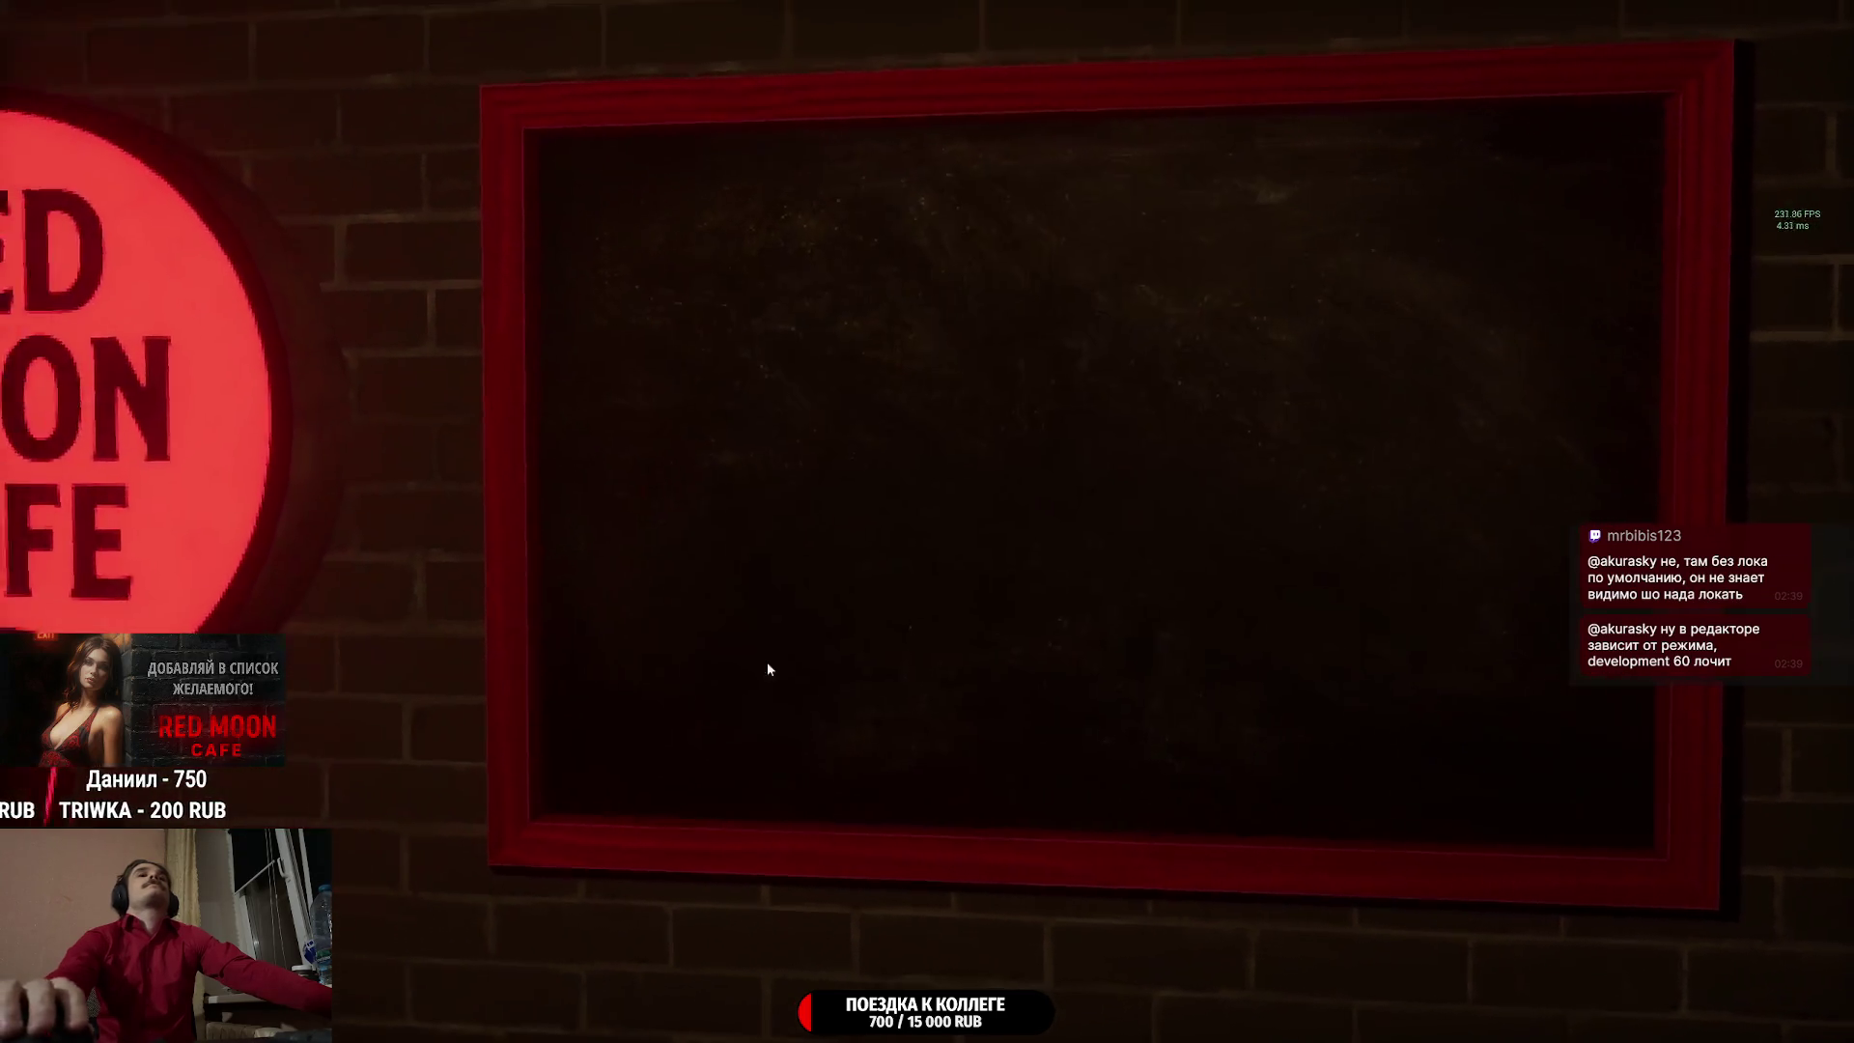
left_click(1183, 471)
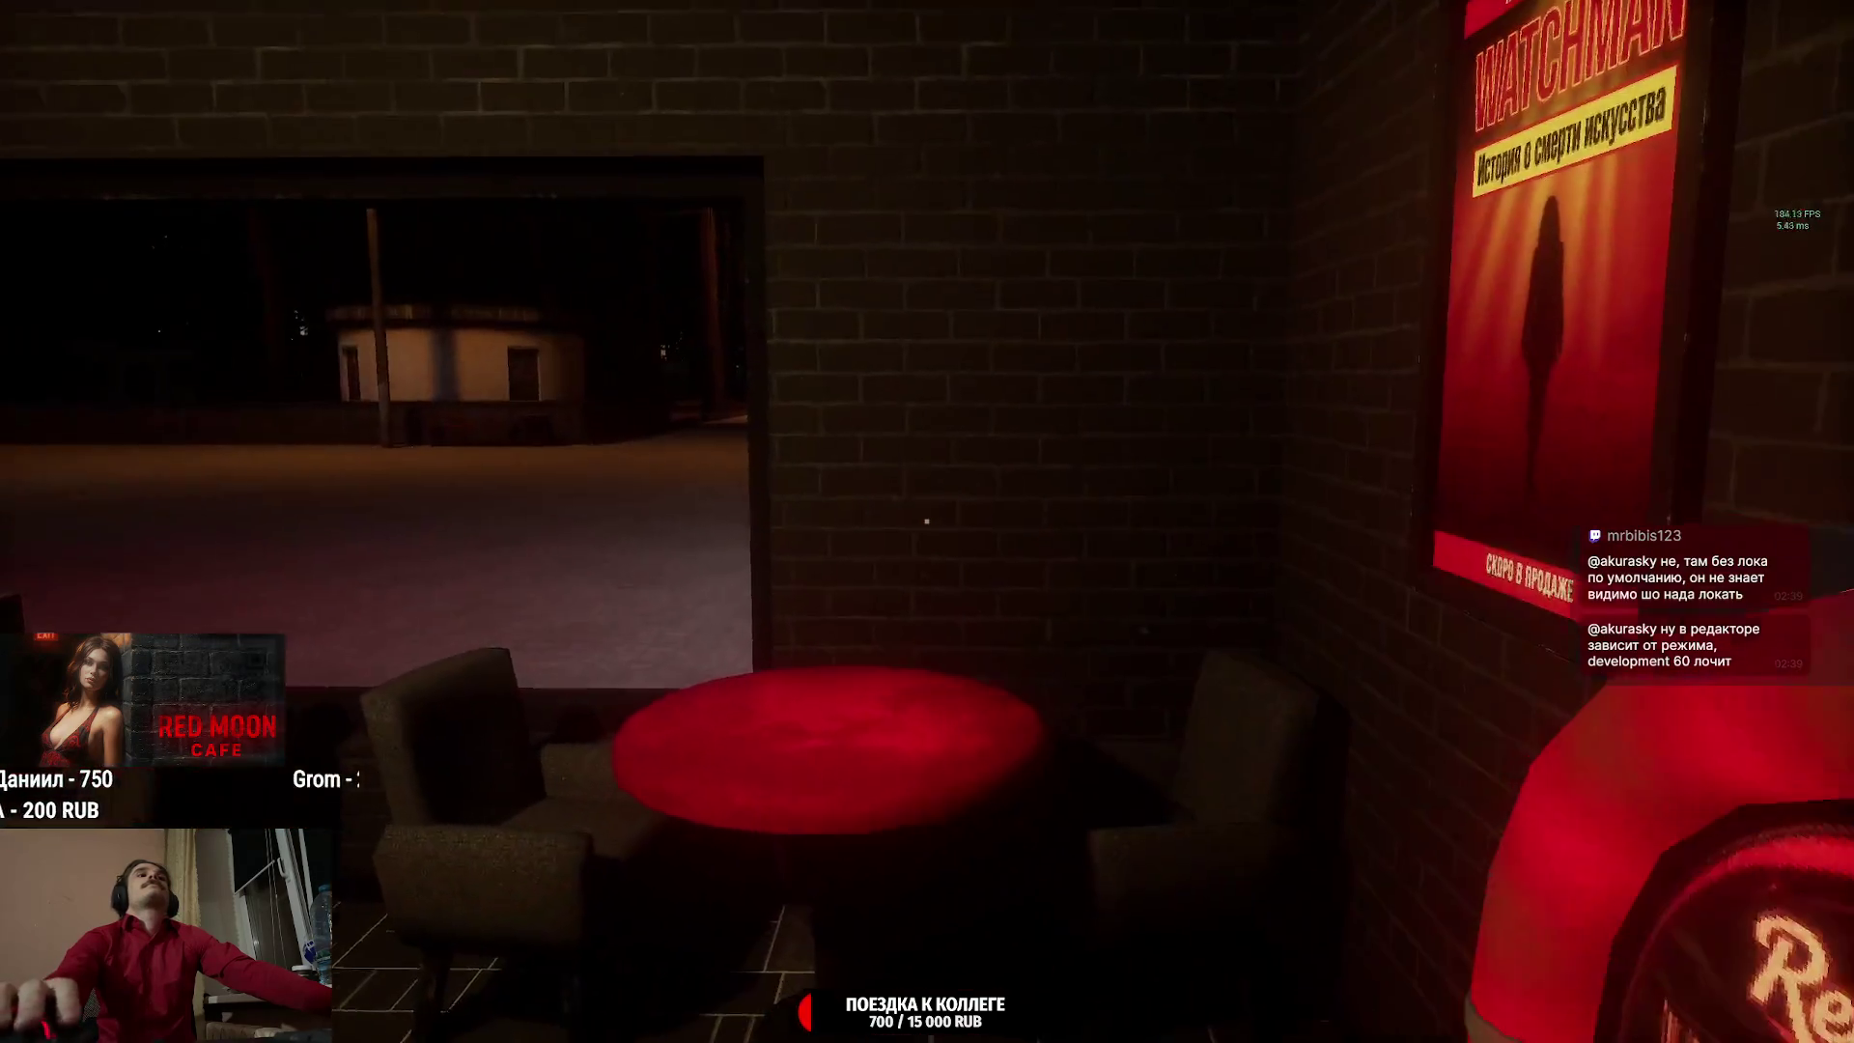
Look at the wall poster, then quit Red Moon Cafe via ВЫЙТИ in the pause and main menus.
left_click(926, 521)
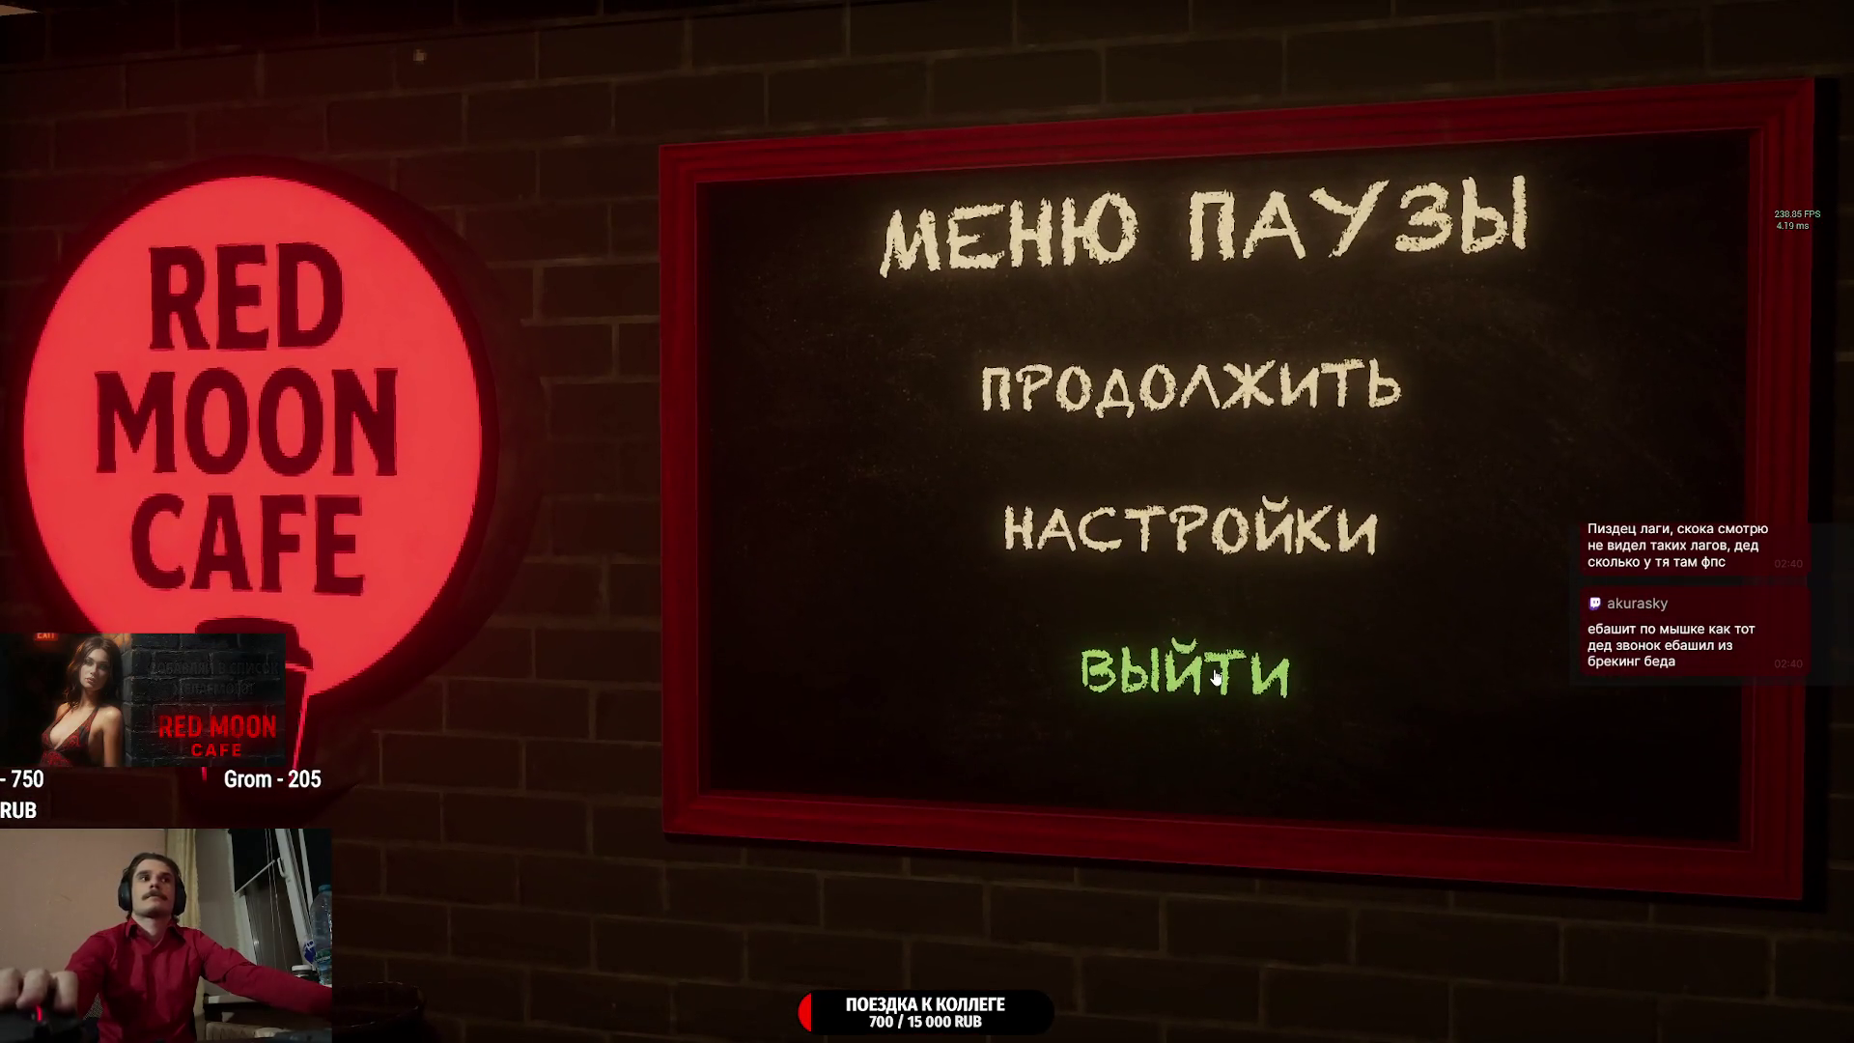
left_click(1215, 679)
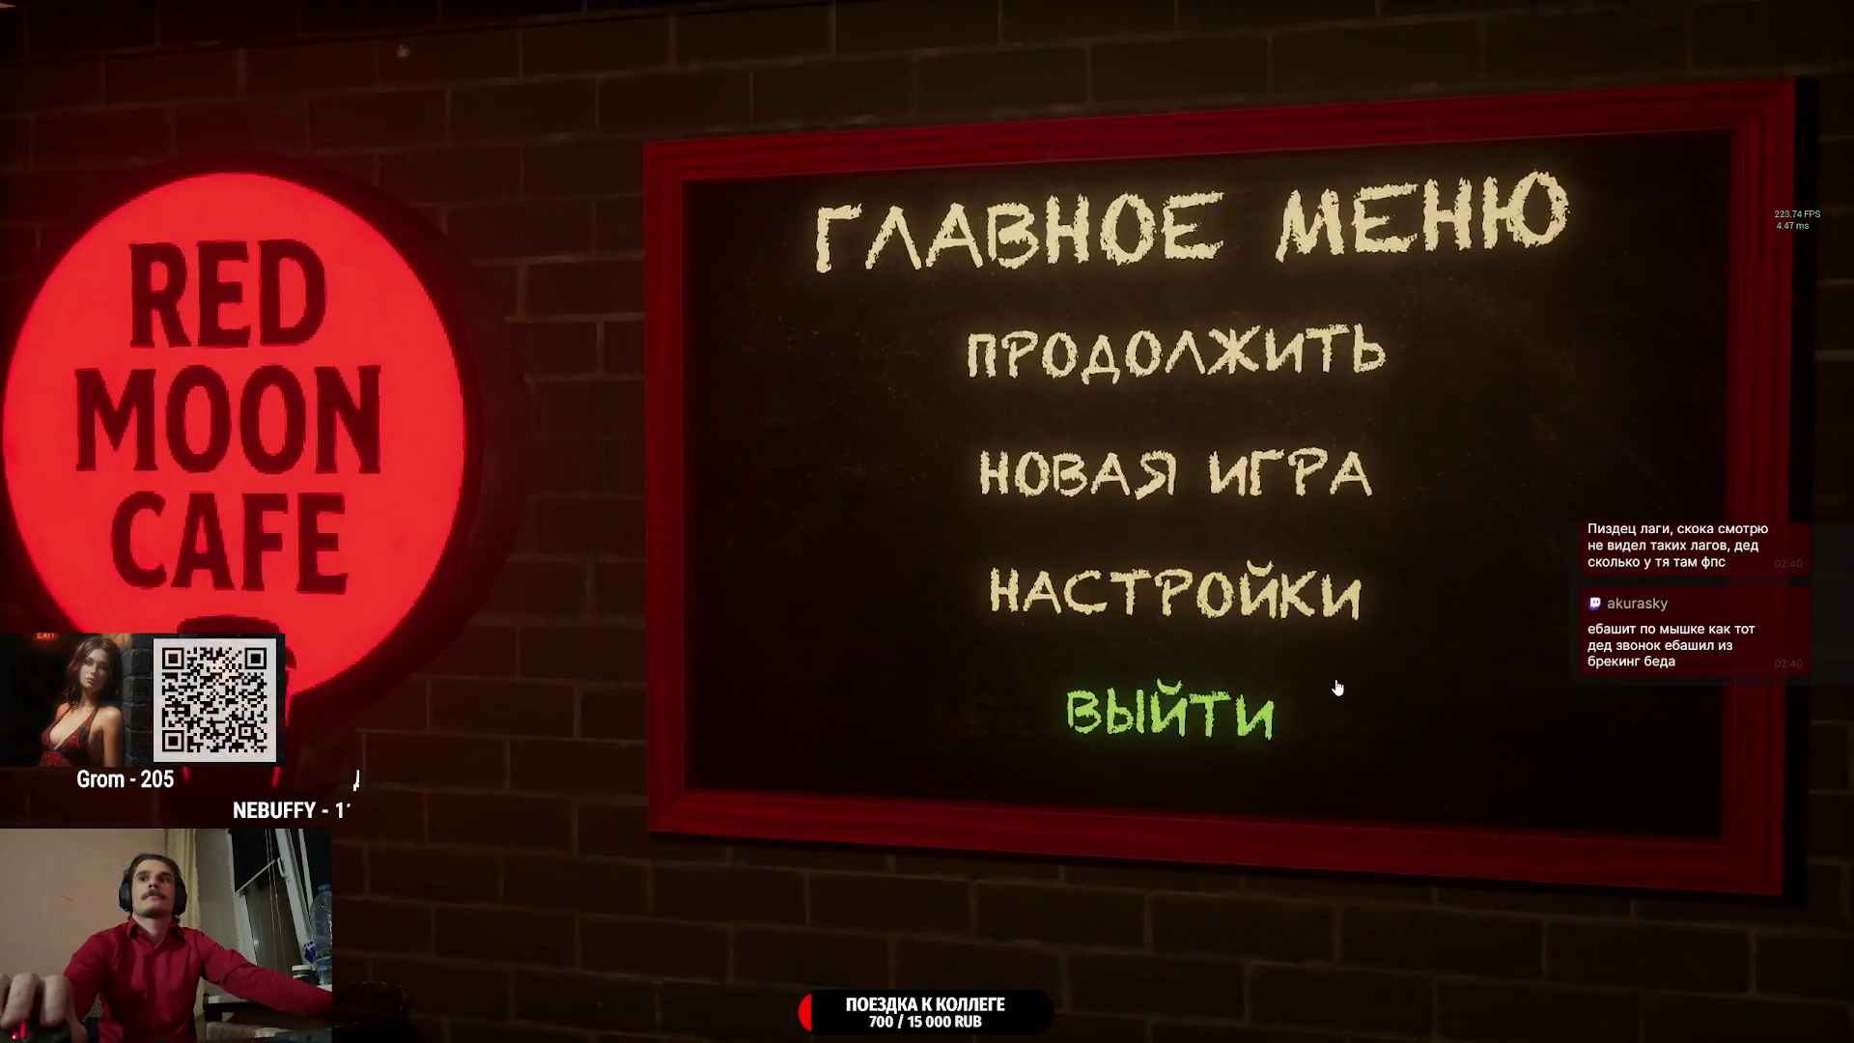
left_click(1244, 727)
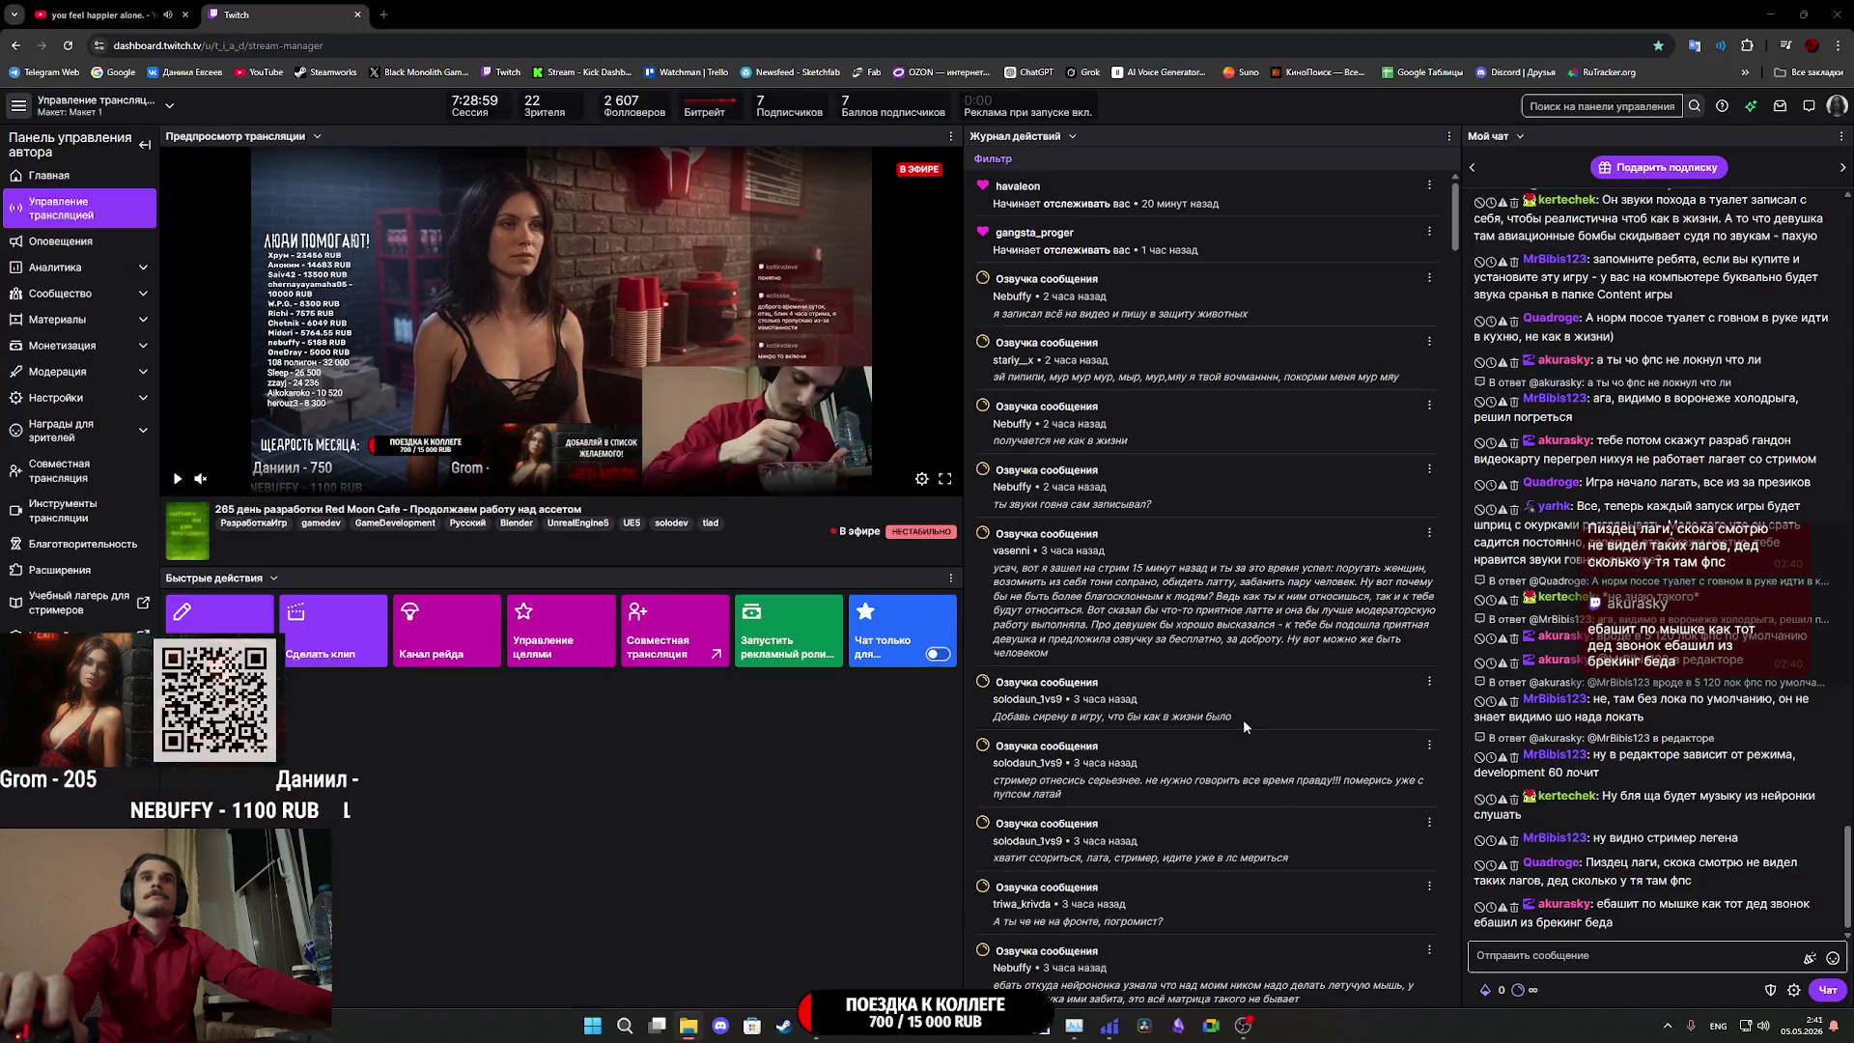